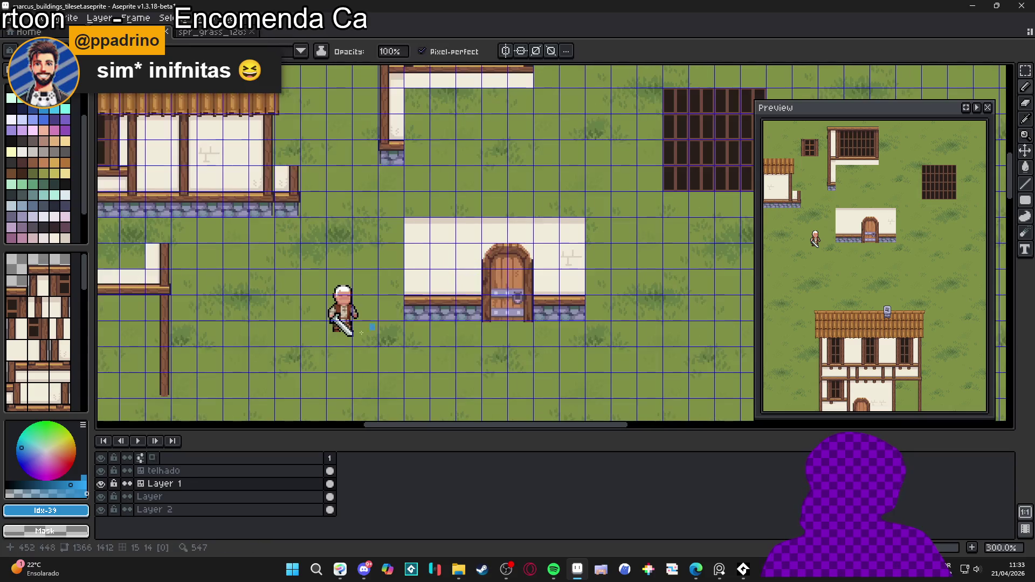
Step: Check Layer 1's content by toggling its visibility, then make the telhado layer active
click(100, 483)
click(102, 478)
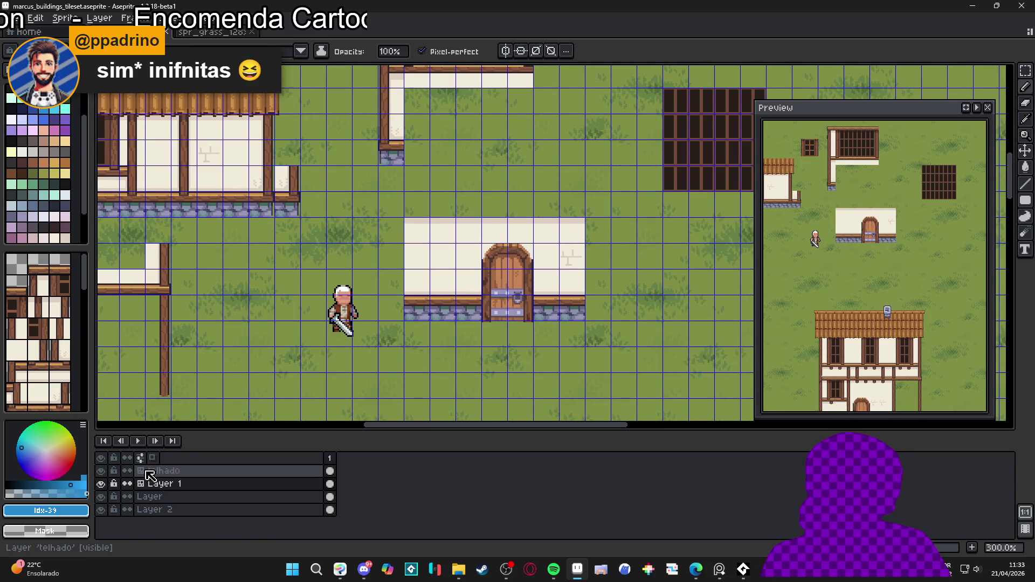
click(228, 471)
scroll(460, 261, up, 3)
scroll(460, 261, up, 1)
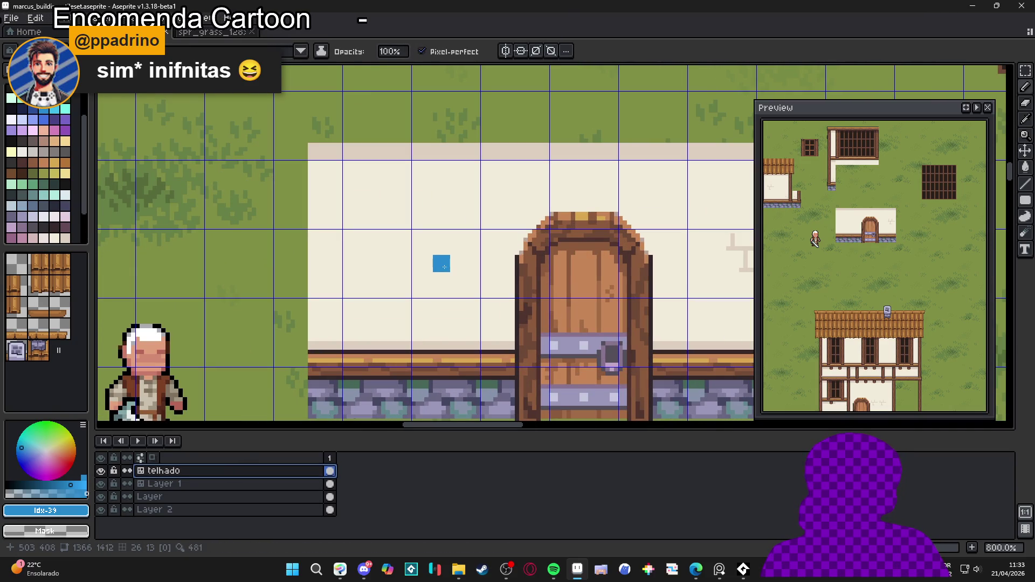
Step: Switch to pixel mode with vertical symmetry on the wall left of the door, and choose the pinkish-brown colour
key(Tab)
click(284, 50)
mouse_move(582, 67)
mouse_down()
mouse_move(499, 73)
mouse_move(446, 109)
mouse_up()
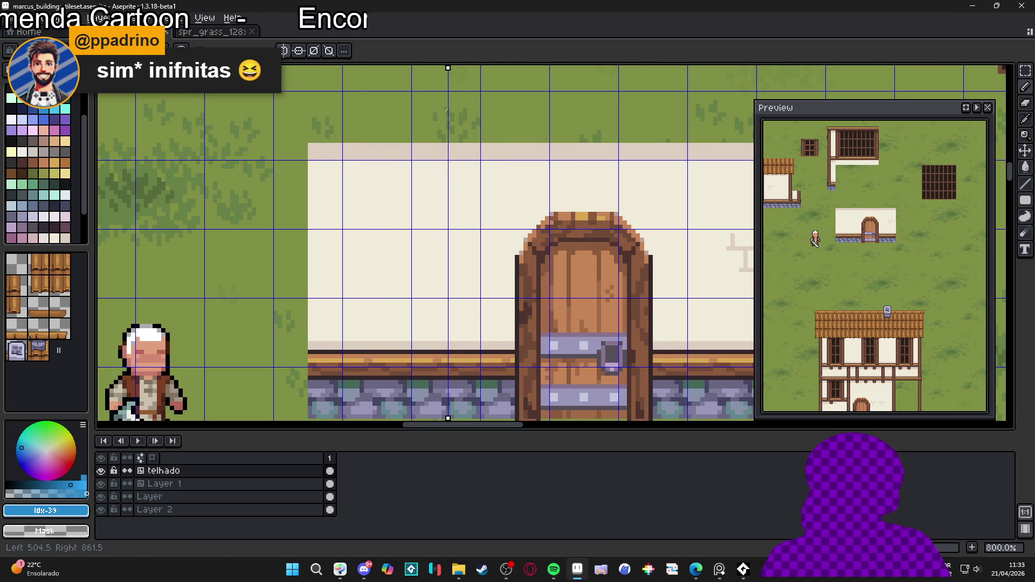
scroll(423, 248, up, 3)
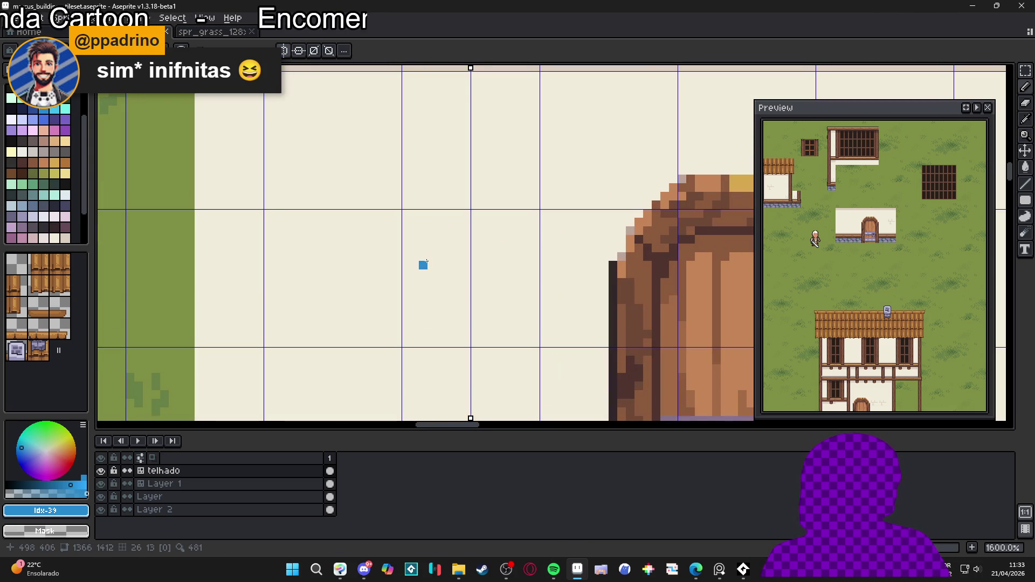
click(44, 141)
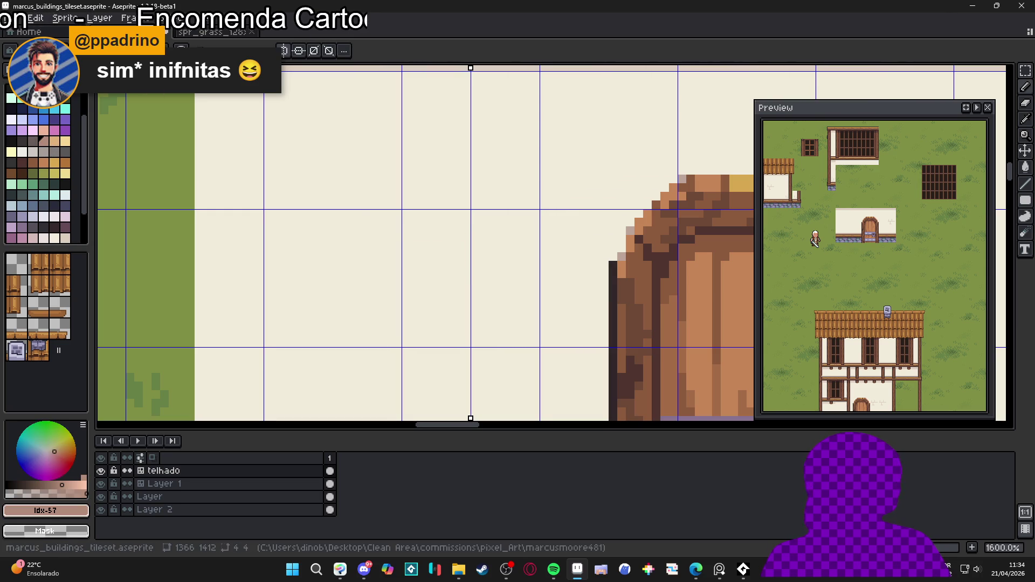
Step: Draw the mirrored window arch top and its two thickened side legs
drag(462, 241, 435, 254)
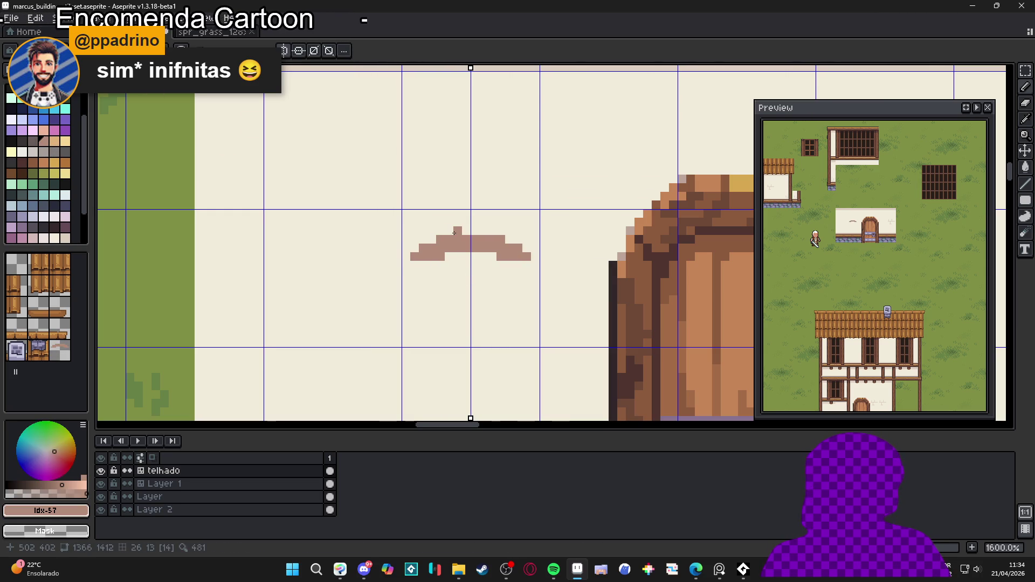
drag(431, 264, 431, 328)
mouse_move(440, 268)
mouse_down()
mouse_move(440, 329)
mouse_move(464, 334)
mouse_move(453, 338)
mouse_up()
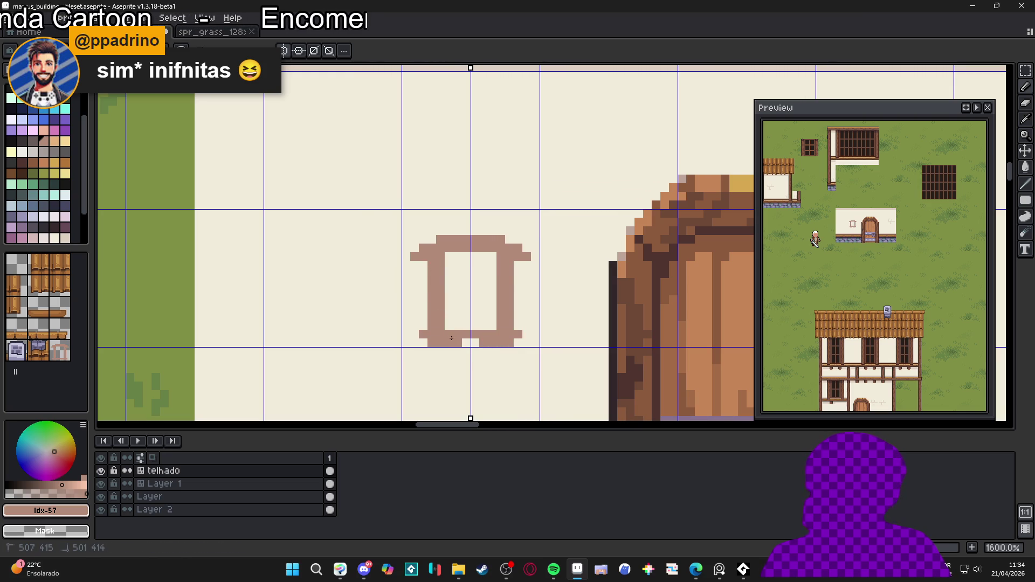
scroll(451, 338, up, 2)
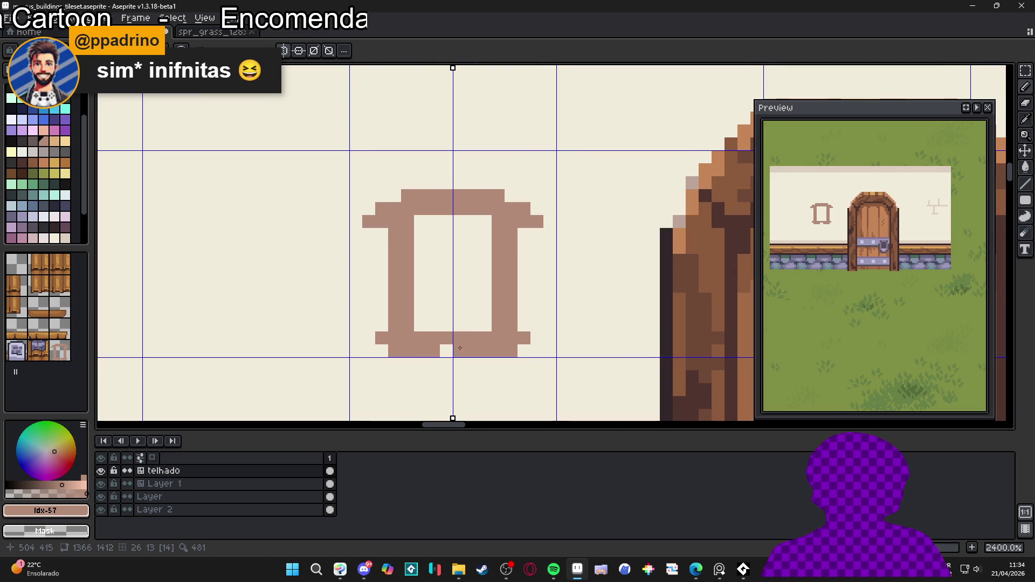
drag(428, 282, 439, 322)
Step: Add a small T-shaped cap above the arch, erasing stray corner pixels
drag(462, 216, 458, 225)
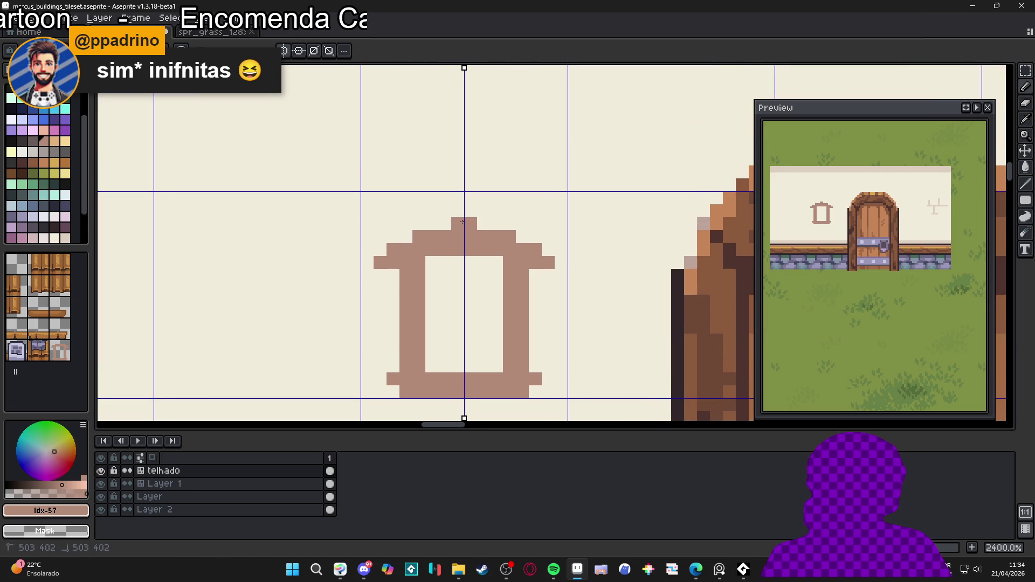
click(484, 212)
click(496, 197)
click(492, 220)
right_click(494, 213)
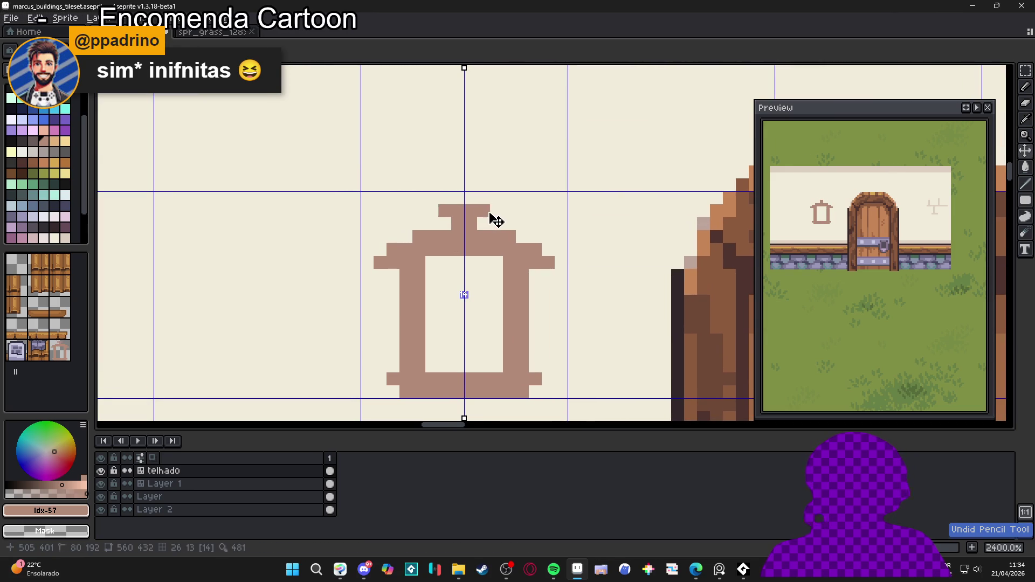
Step: Rework the cap into two prongs joined by a top block above the arch
right_click(484, 211)
click(482, 211)
click(482, 222)
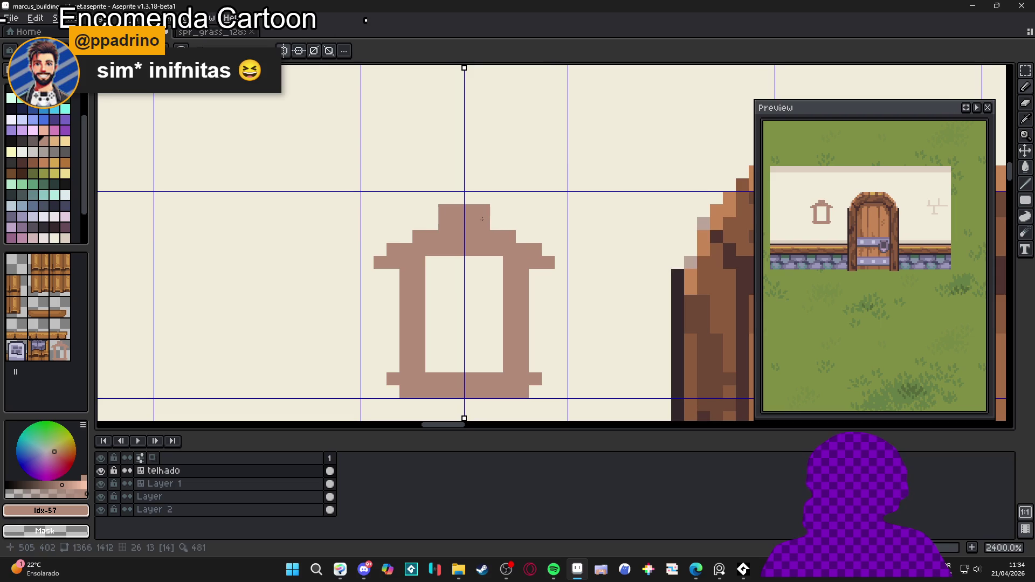
right_click(468, 224)
right_click(468, 211)
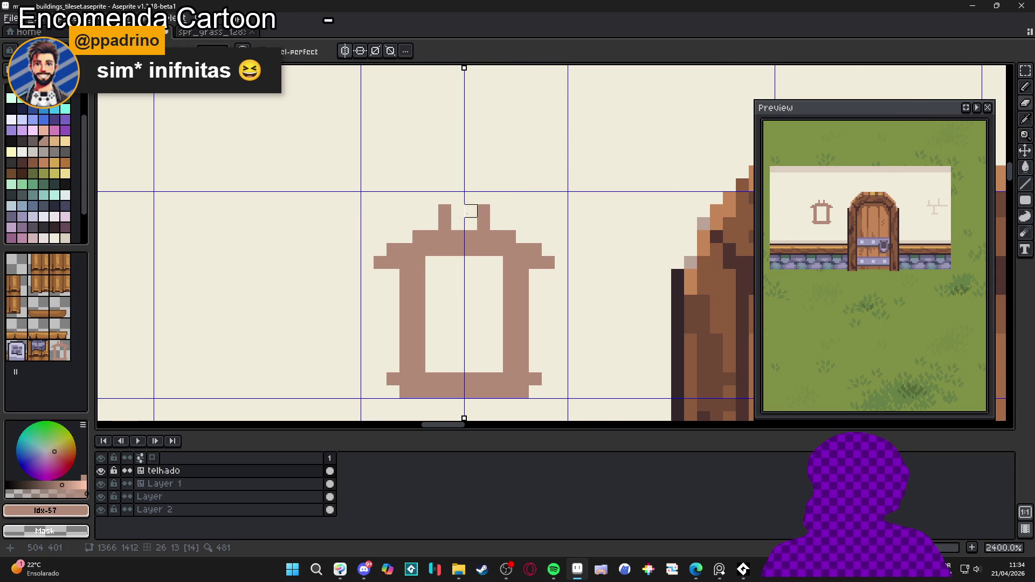
click(470, 197)
click(471, 223)
right_click(471, 224)
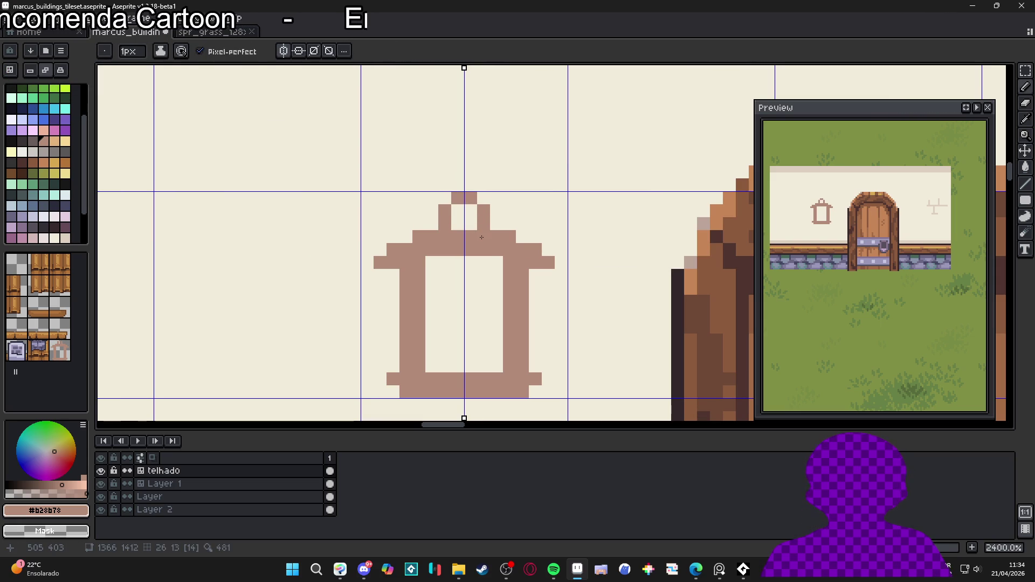
Step: Try a diagonal cross inside the frame, undo it, and place one centre pixel
scroll(487, 254, down, 1)
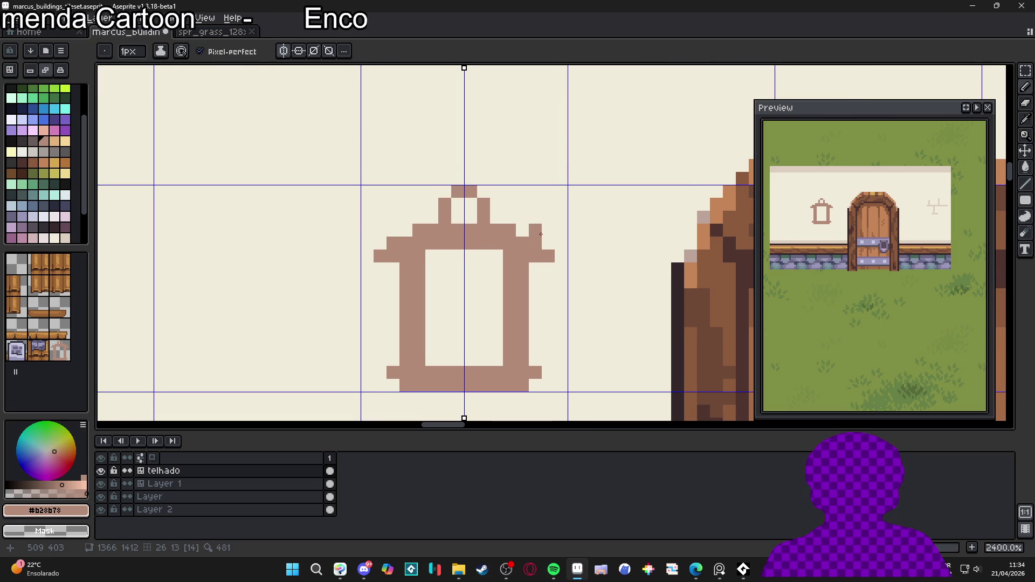
drag(490, 259, 432, 359)
key(ctrl+z)
click(471, 302)
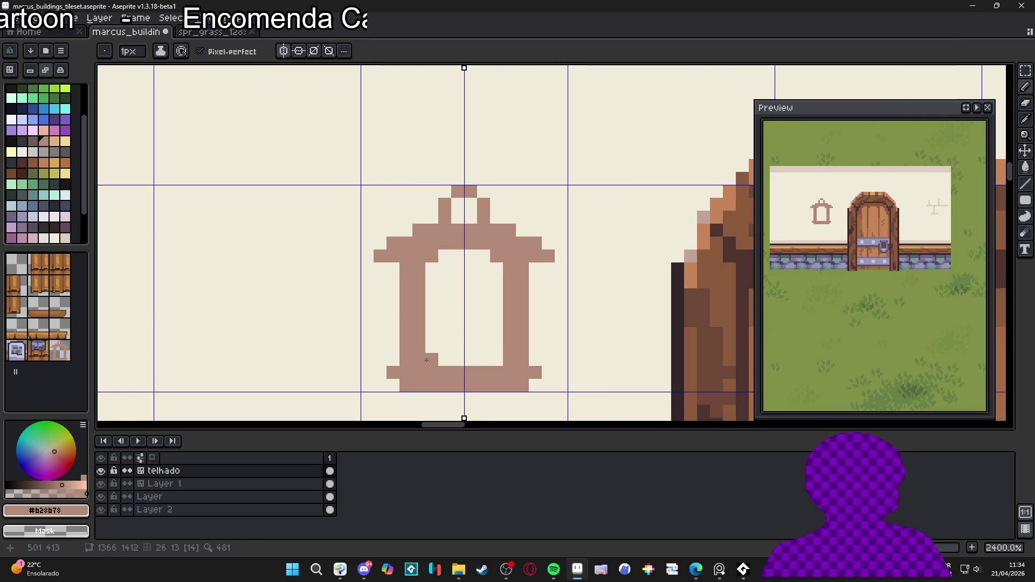
Step: Add outward bumps on both frame sides and carve the opening's lower inner corners in wall colour
mouse_move(393, 291)
mouse_down()
mouse_move(393, 324)
mouse_move(419, 317)
mouse_move(422, 289)
mouse_up()
alt+click(436, 307)
mouse_move(422, 335)
mouse_down()
mouse_move(432, 360)
mouse_move(419, 346)
mouse_up()
scroll(514, 319, down, 2)
scroll(515, 331, up, 1)
scroll(516, 344, down, 1)
Step: Select the lower part of the frame, then deselect and return to the Pencil
key(m)
drag(528, 346, 431, 303)
key(ctrl+d)
key(b)
scroll(447, 284, up, 1)
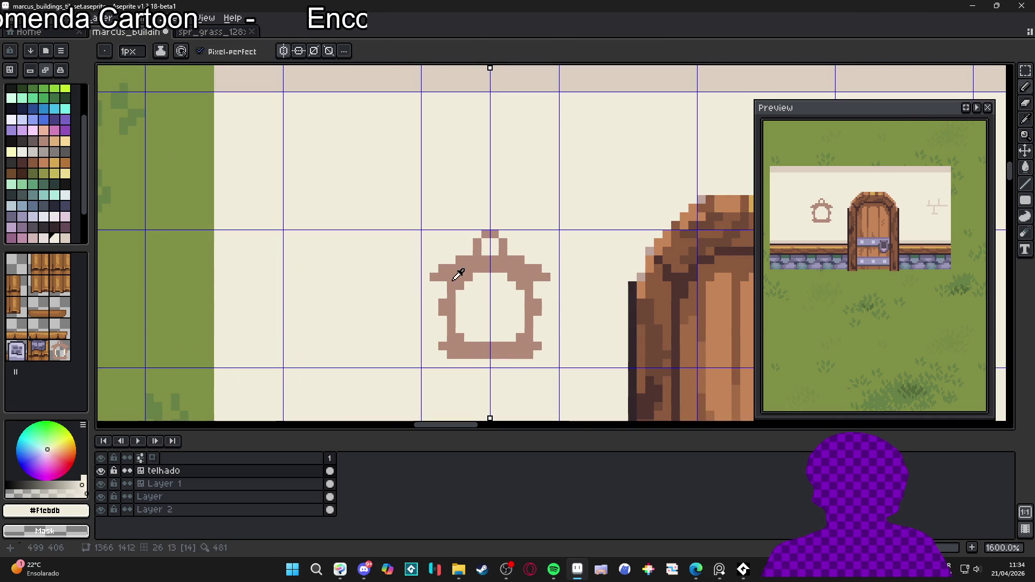
Step: Outline the frame's upper sides, sides and lower corners in the darker palette colour
alt+click(461, 267)
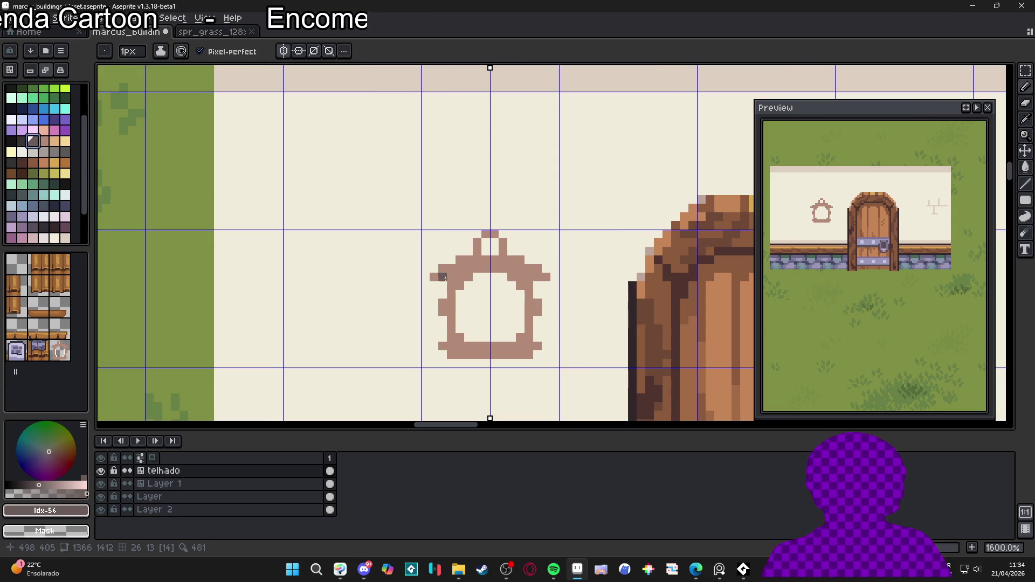
click(22, 140)
click(425, 277)
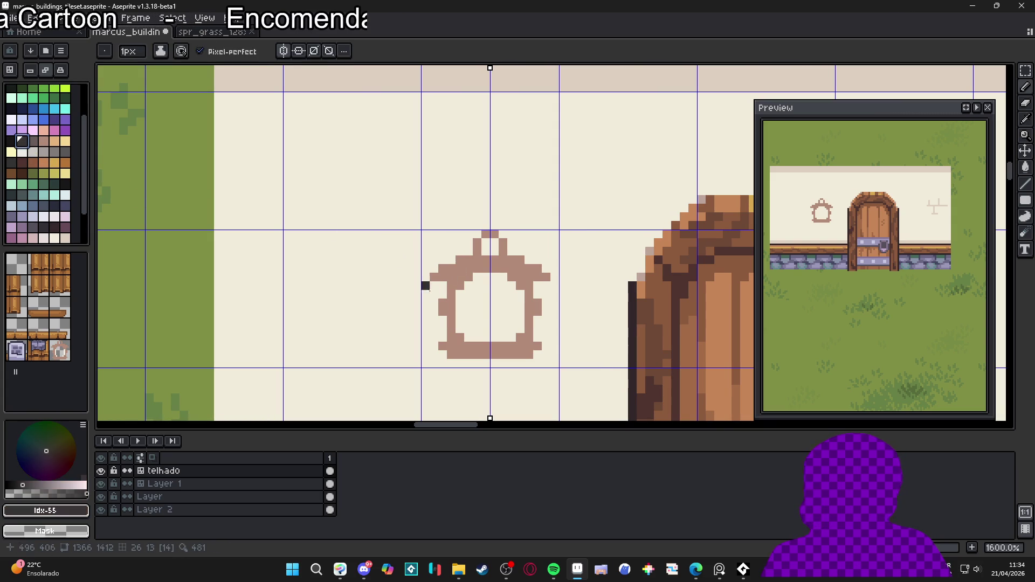
mouse_move(442, 285)
mouse_down()
mouse_move(424, 282)
mouse_move(465, 247)
mouse_up()
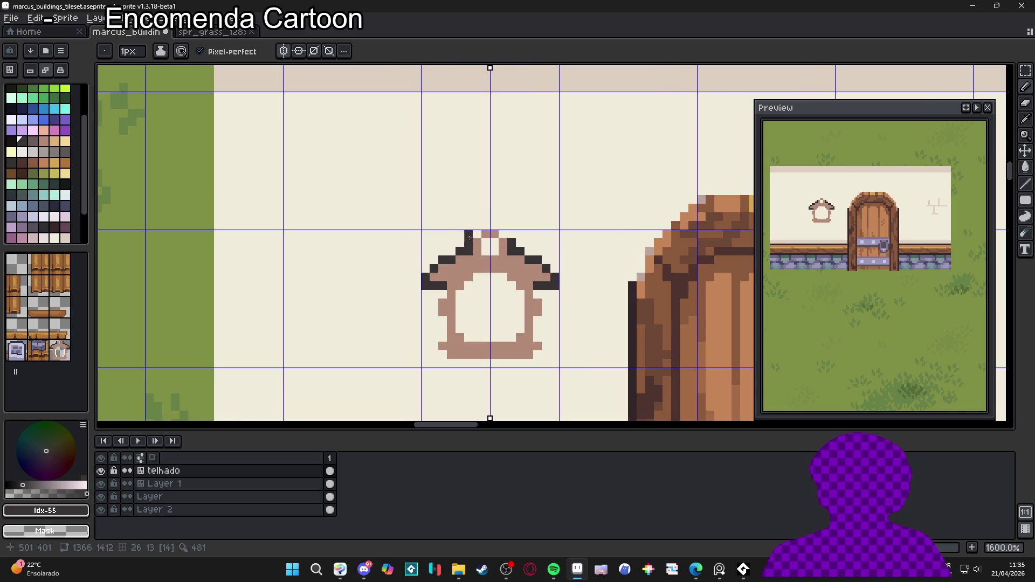
drag(442, 291, 433, 343)
click(432, 340)
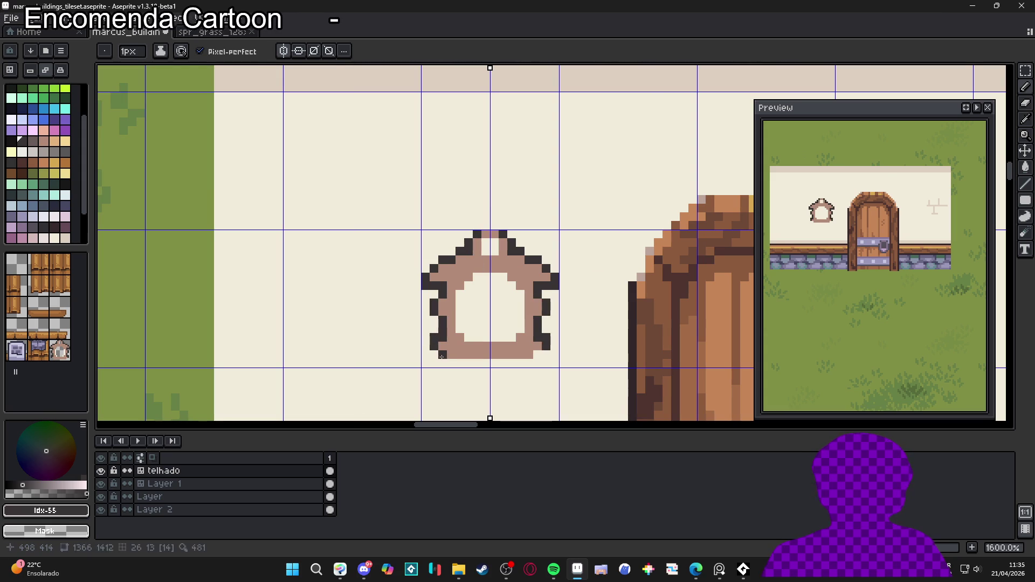
Step: Draw a pink vertical mullion down the centre of the window opening
scroll(483, 286, up, 2)
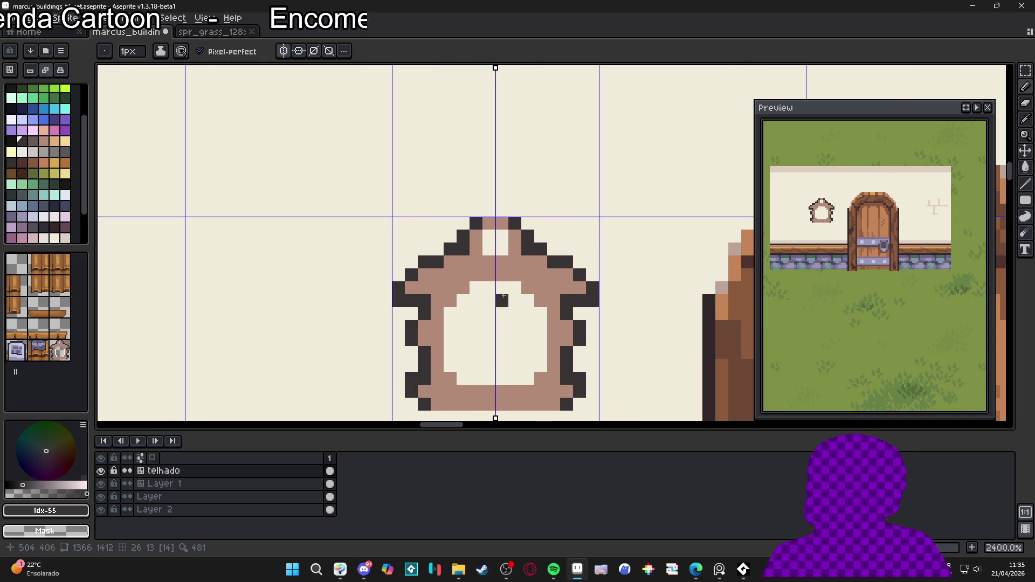
alt+click(502, 280)
drag(501, 294, 501, 374)
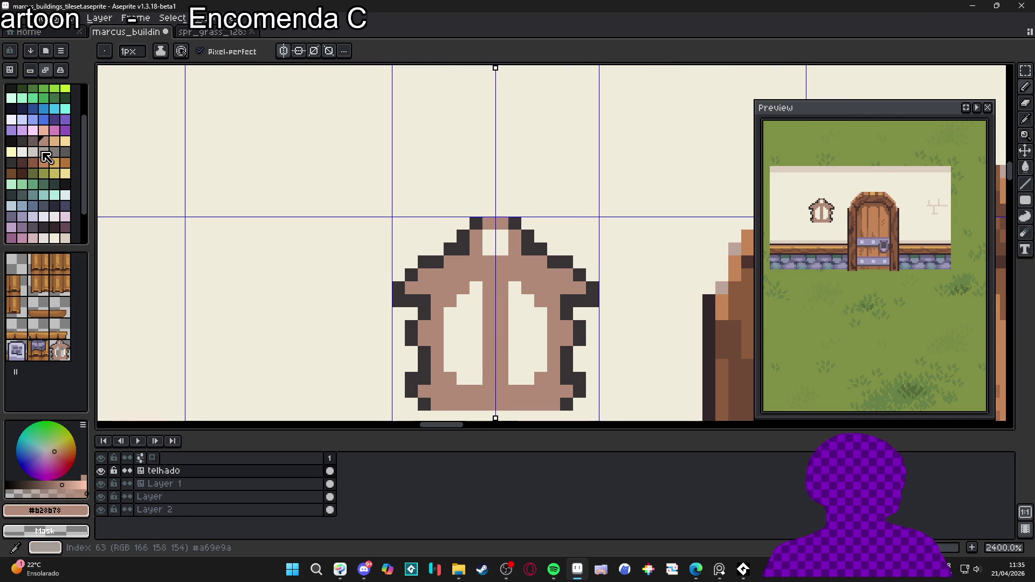
Step: Shade a darker brown band across the window's upper arch
click(33, 140)
scroll(486, 284, left, 2)
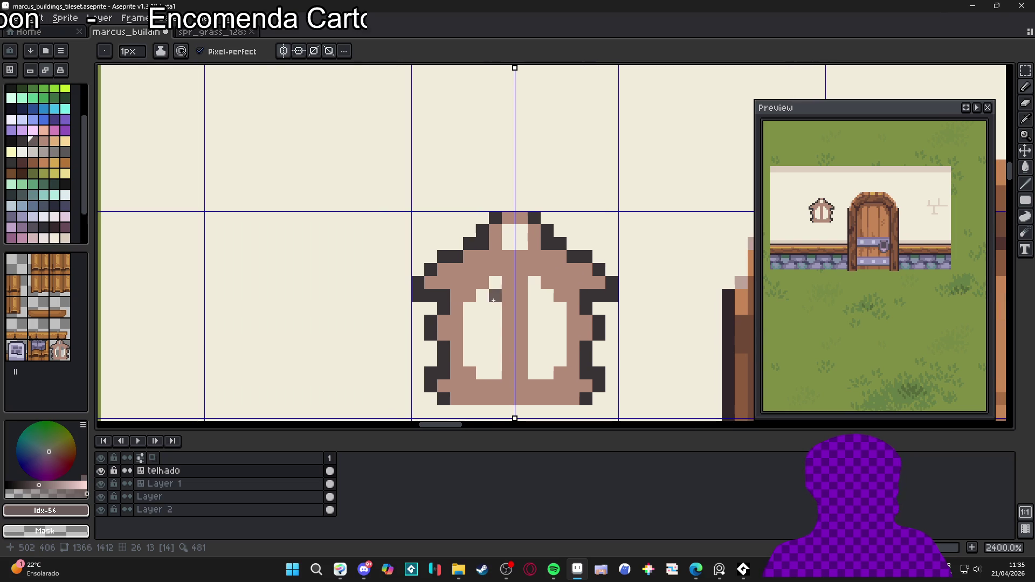
click(468, 377)
drag(469, 378, 458, 367)
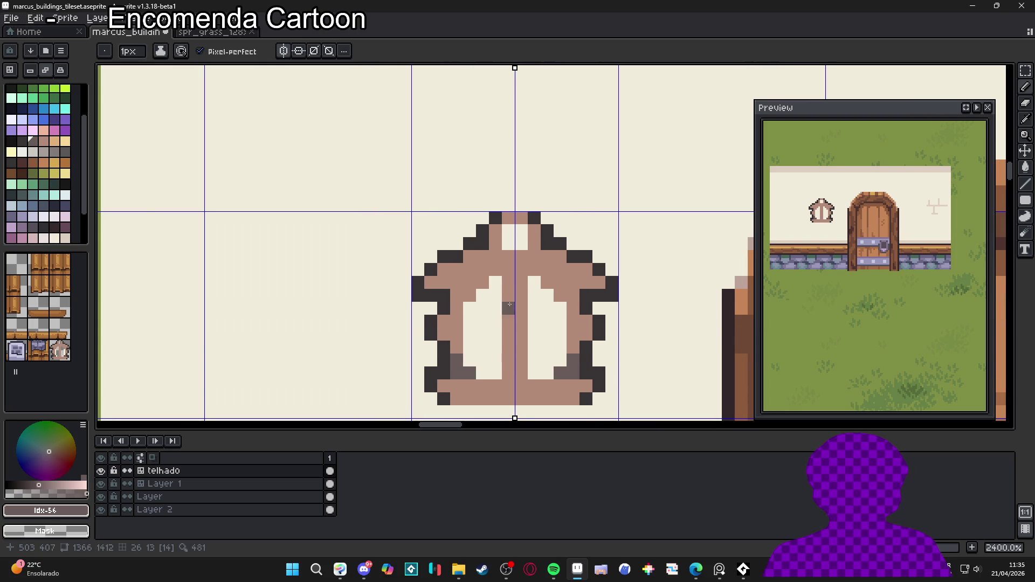
mouse_move(479, 268)
mouse_down()
mouse_move(469, 256)
mouse_move(494, 270)
mouse_move(520, 261)
mouse_move(457, 282)
mouse_move(464, 294)
mouse_up()
click(457, 306)
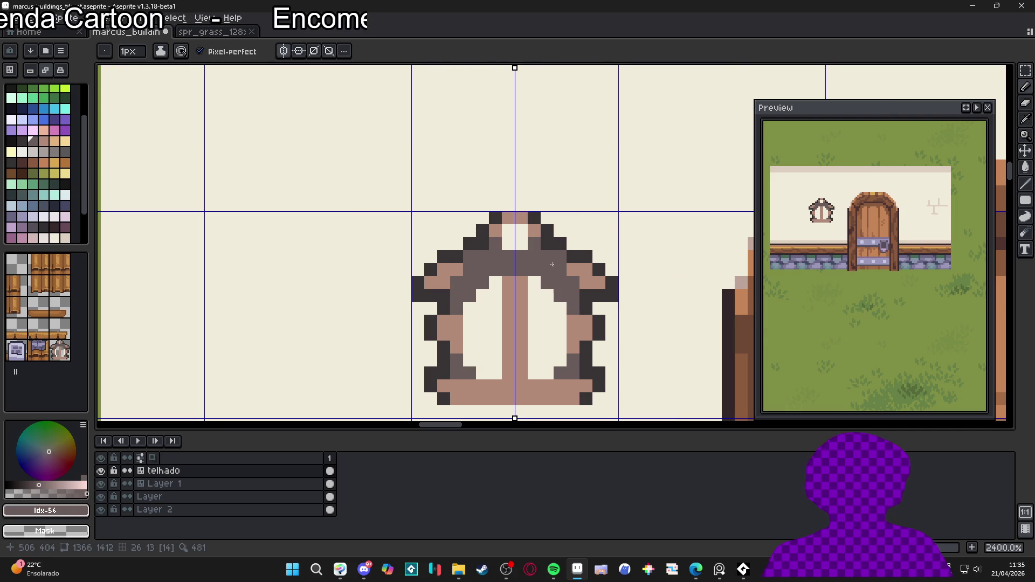
Step: Darken the centre bar's base, the sill row and both ends of the bottom bar with #695b59
alt+click(574, 326)
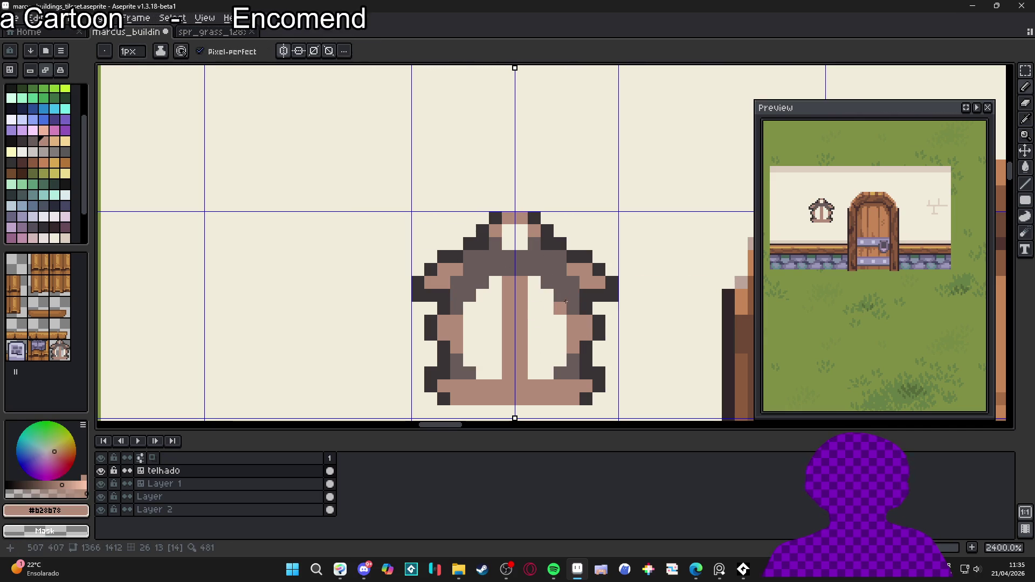
alt+click(576, 309)
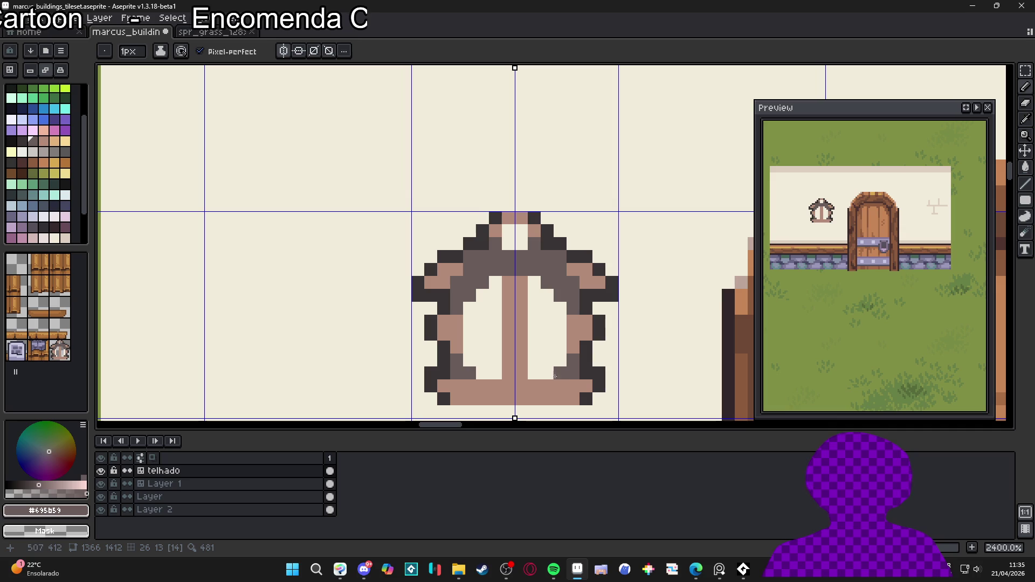
drag(508, 360, 522, 360)
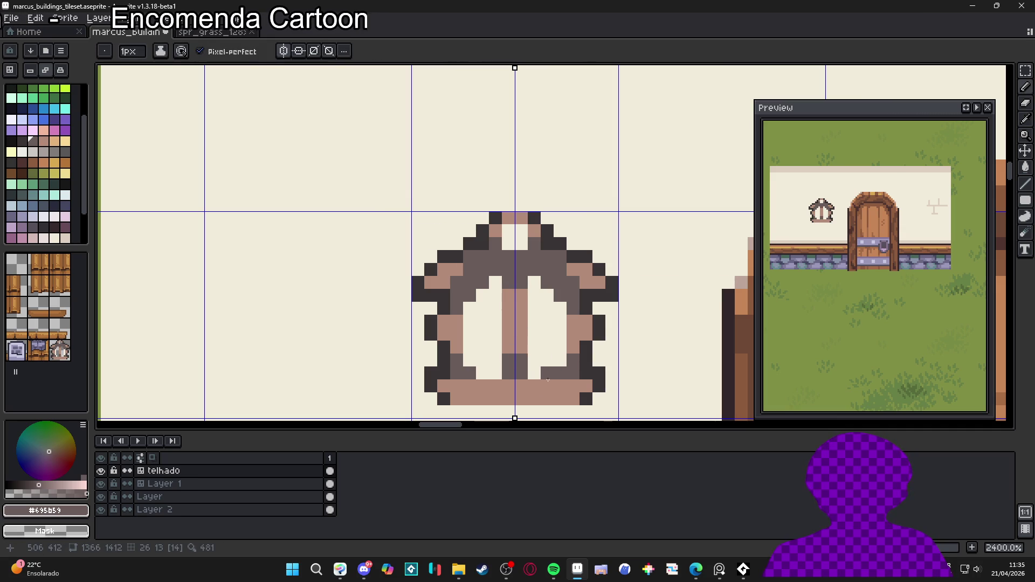
click(561, 399)
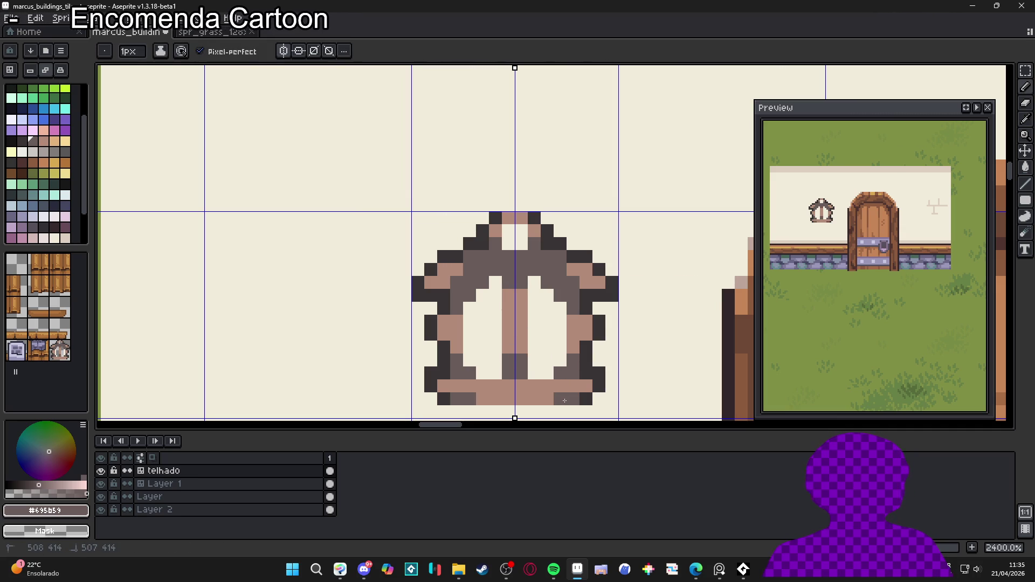
shift+click(456, 399)
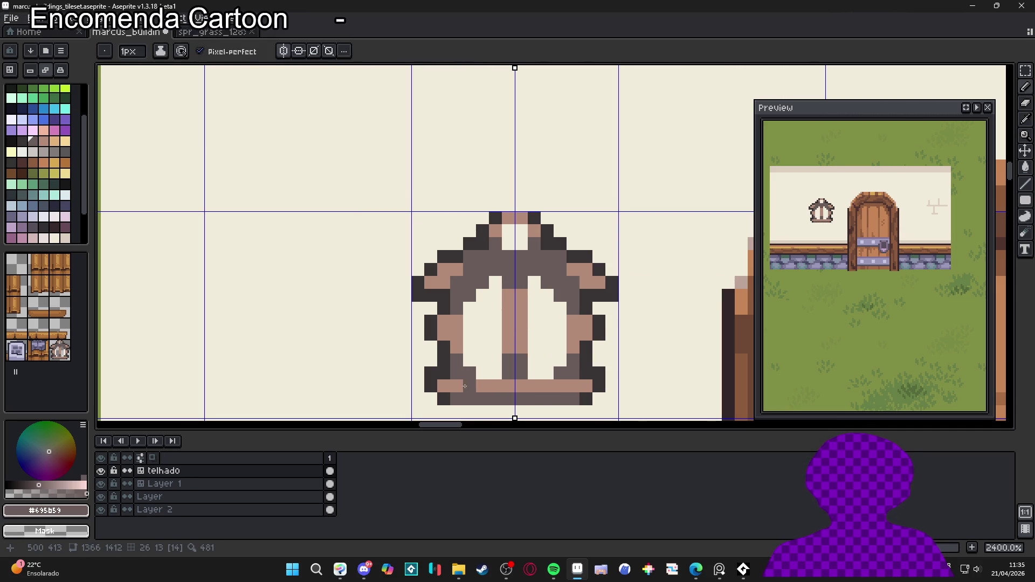
drag(586, 386, 573, 386)
drag(444, 386, 458, 390)
scroll(474, 382, down, 2)
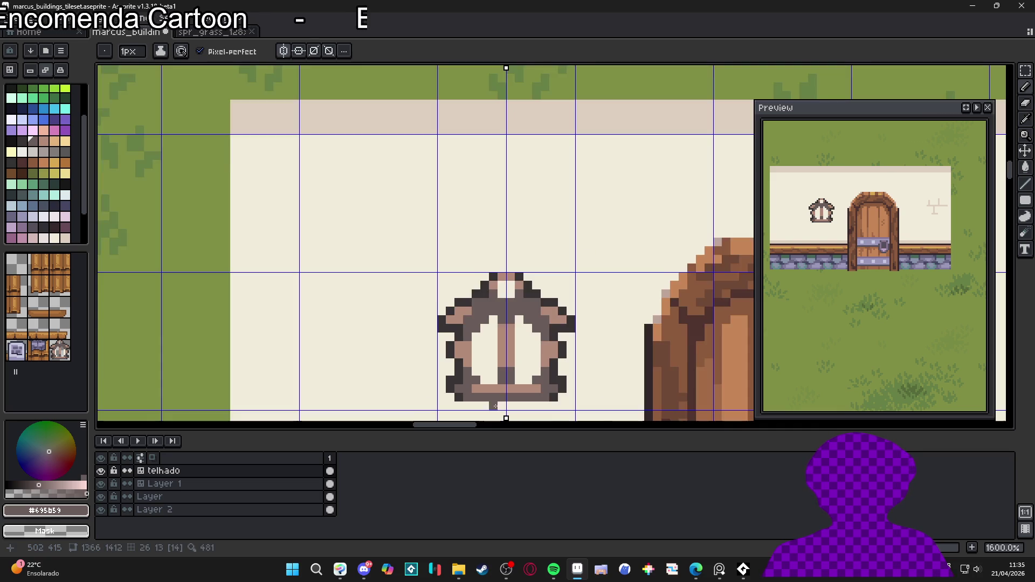
scroll(485, 367, up, 2)
Step: Paint mirrored yellow glow strokes inside both window panes
drag(488, 357, 480, 315)
click(25, 129)
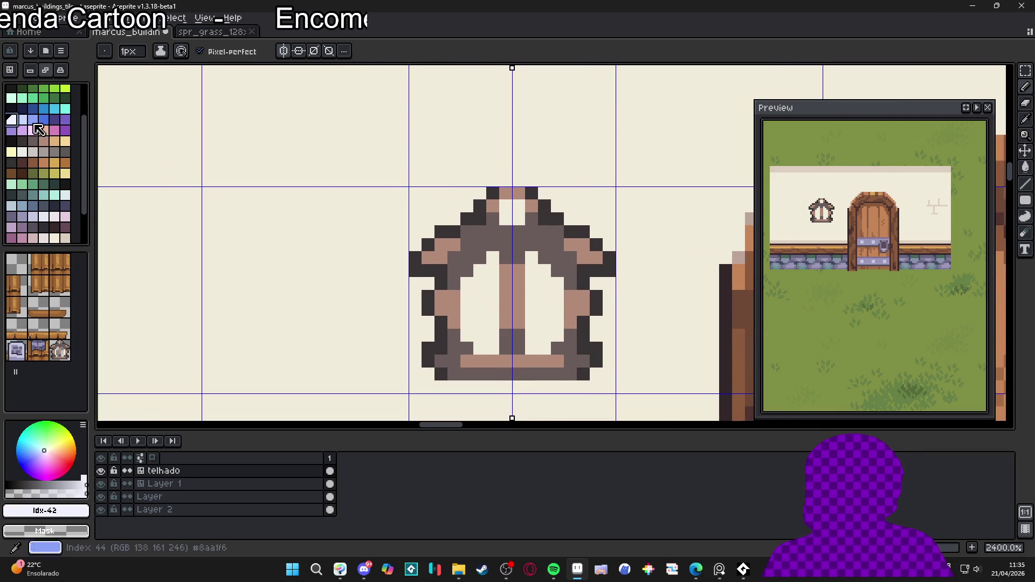
click(66, 173)
click(492, 296)
key(ctrl+z)
mouse_move(492, 258)
mouse_down()
mouse_move(480, 286)
mouse_move(491, 275)
mouse_move(468, 283)
mouse_move(467, 335)
mouse_move(491, 345)
mouse_move(481, 309)
mouse_move(493, 270)
mouse_move(491, 284)
mouse_up()
alt+click(490, 296)
Step: Paint a light #ddcbcf row under the lantern and repaint its bottom corners
scroll(491, 284, down, 3)
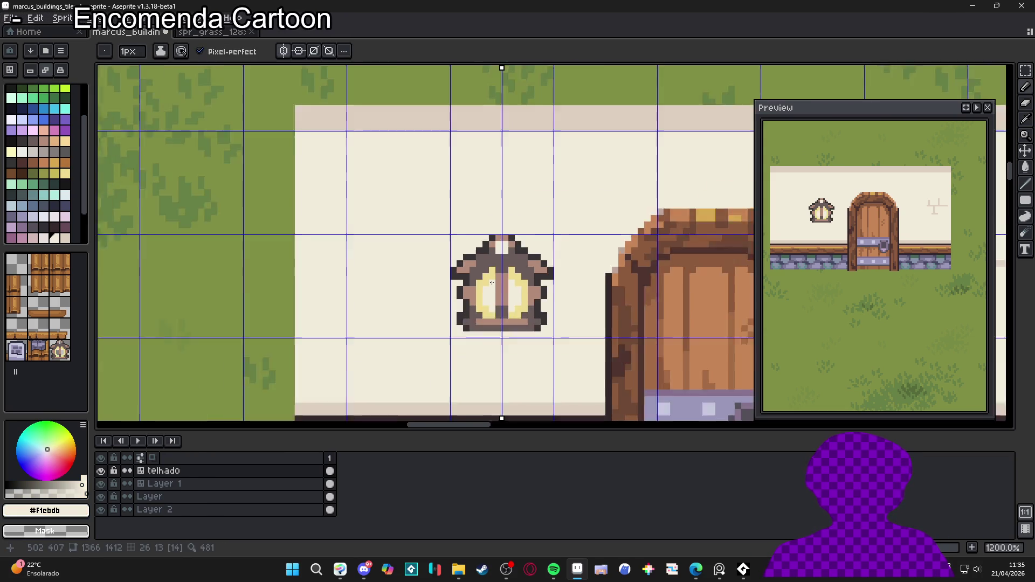
scroll(528, 329, up, 2)
scroll(528, 330, down, 2)
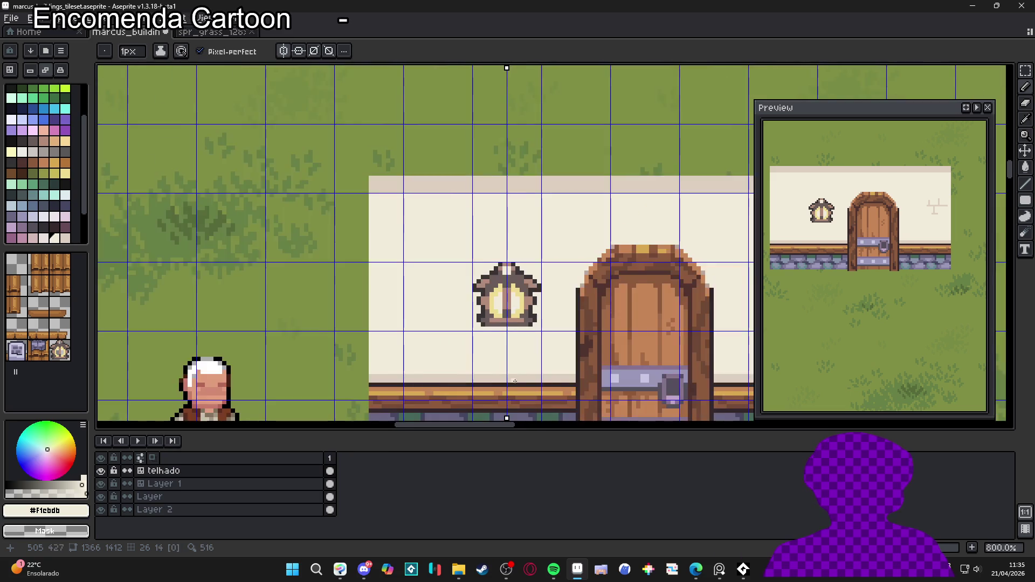
scroll(517, 365, up, 1)
alt+click(517, 364)
scroll(544, 295, up, 2)
drag(550, 292, 415, 291)
drag(557, 274, 524, 271)
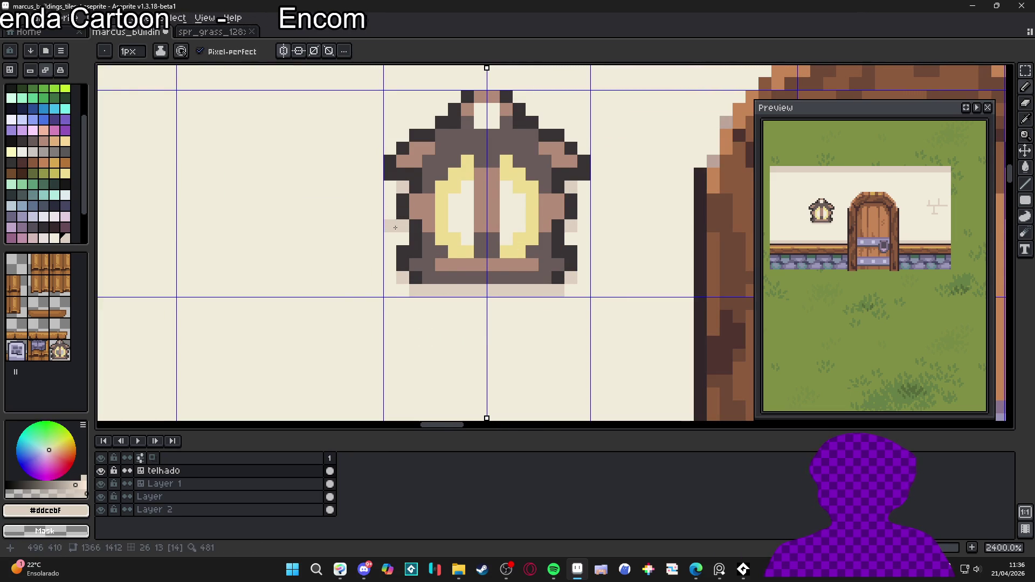
Step: Add #ddcbcf highlights along the upper diagonal edge and top with a 2-pixel brush
click(545, 122)
click(531, 109)
key(plus)
click(489, 121)
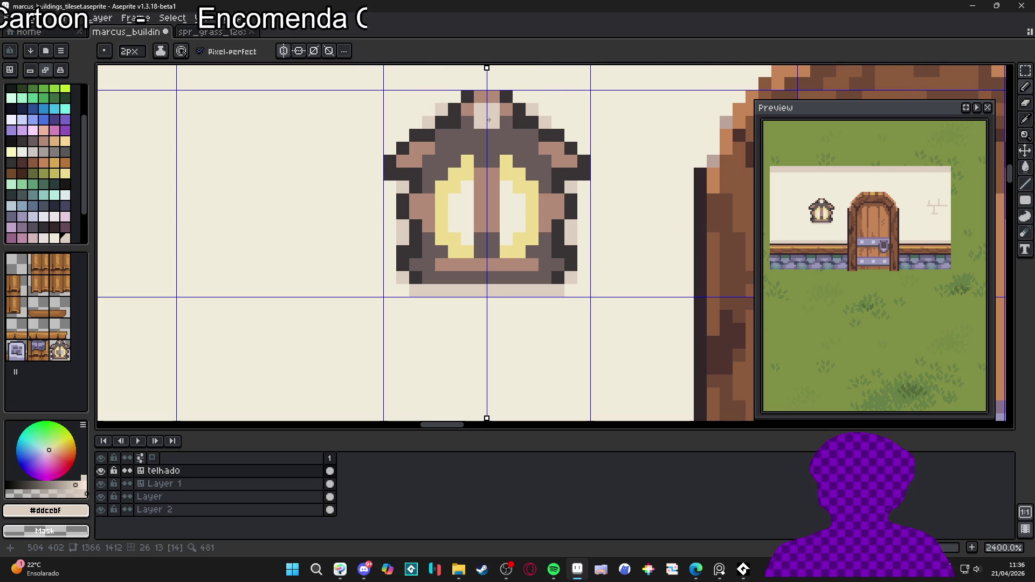
scroll(571, 208, down, 3)
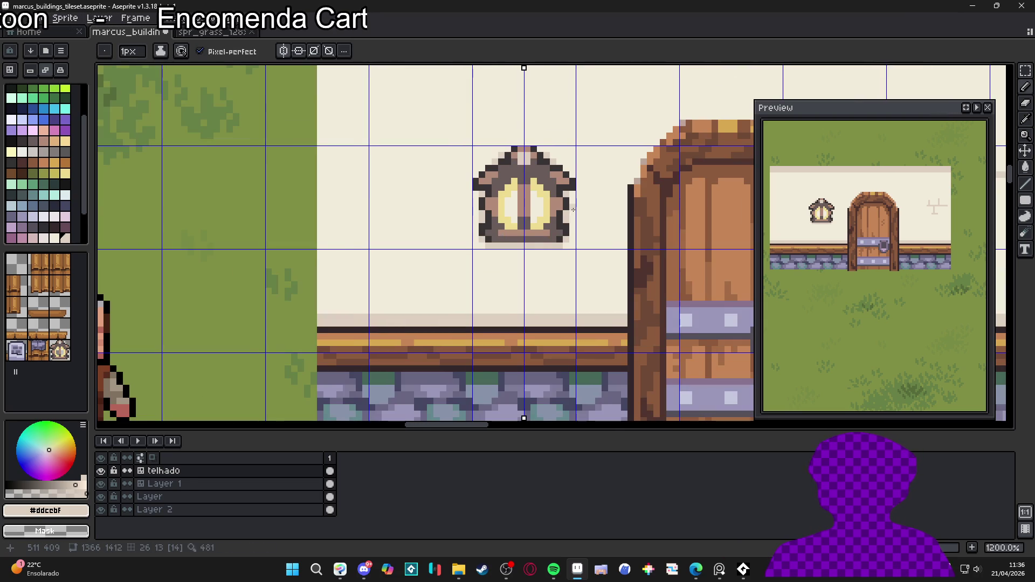
Step: Take the lantern tile from the Tileset panel and stamp it on the house's upper floor
scroll(573, 209, down, 5)
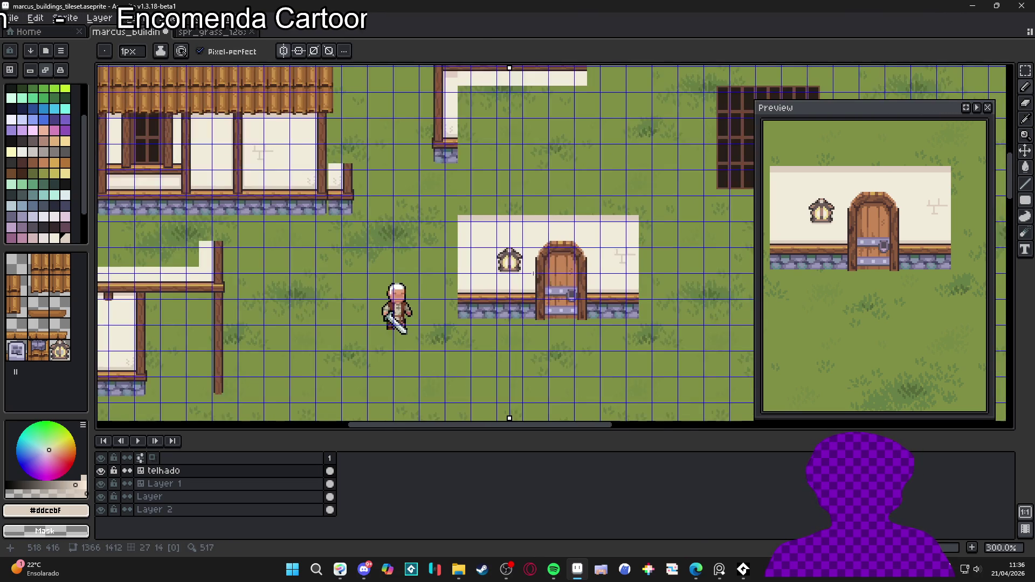
scroll(535, 274, down, 1)
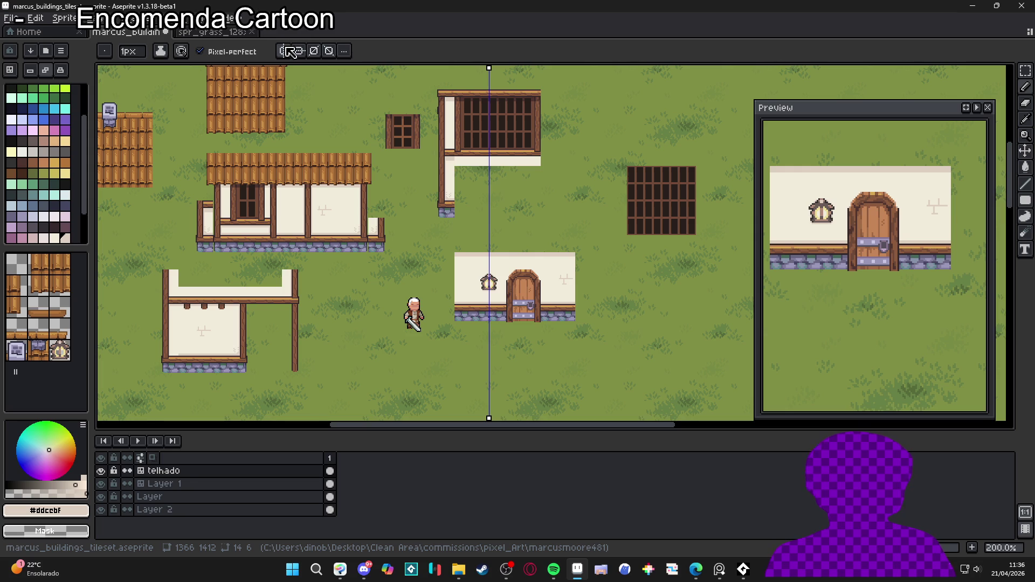
scroll(509, 298, up, 1)
click(61, 351)
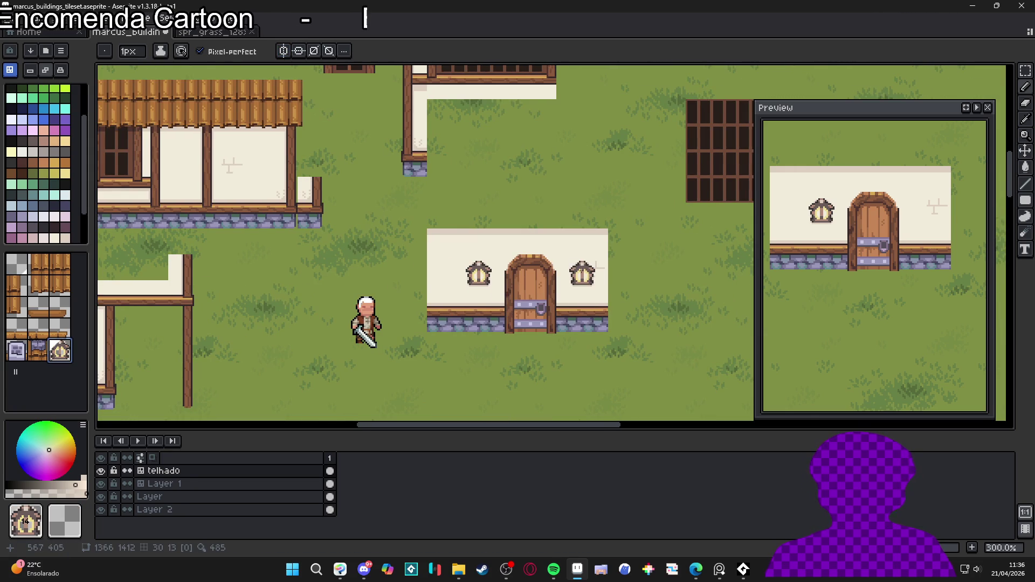
scroll(596, 265, down, 3)
scroll(517, 312, up, 4)
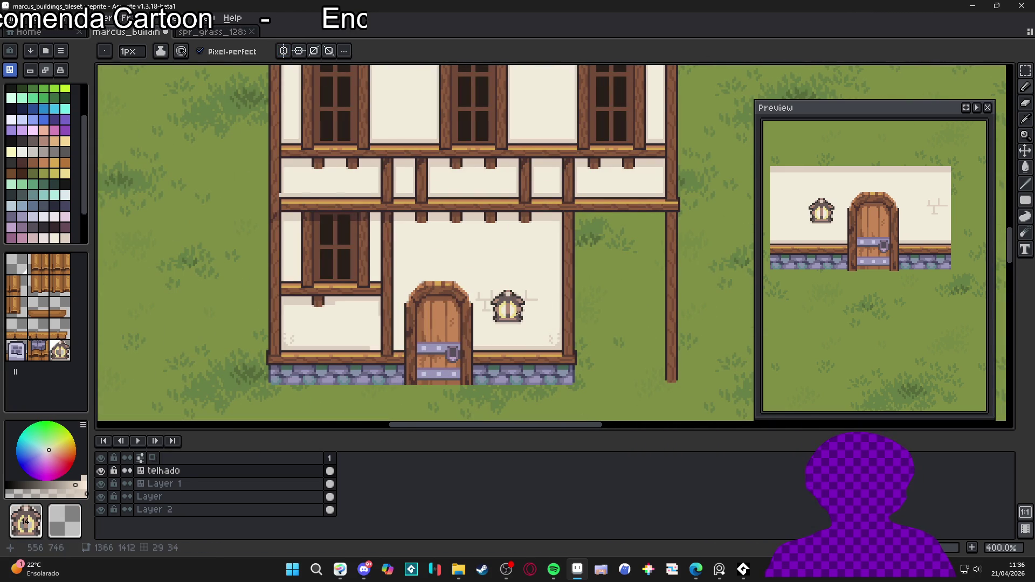
scroll(521, 312, down, 2)
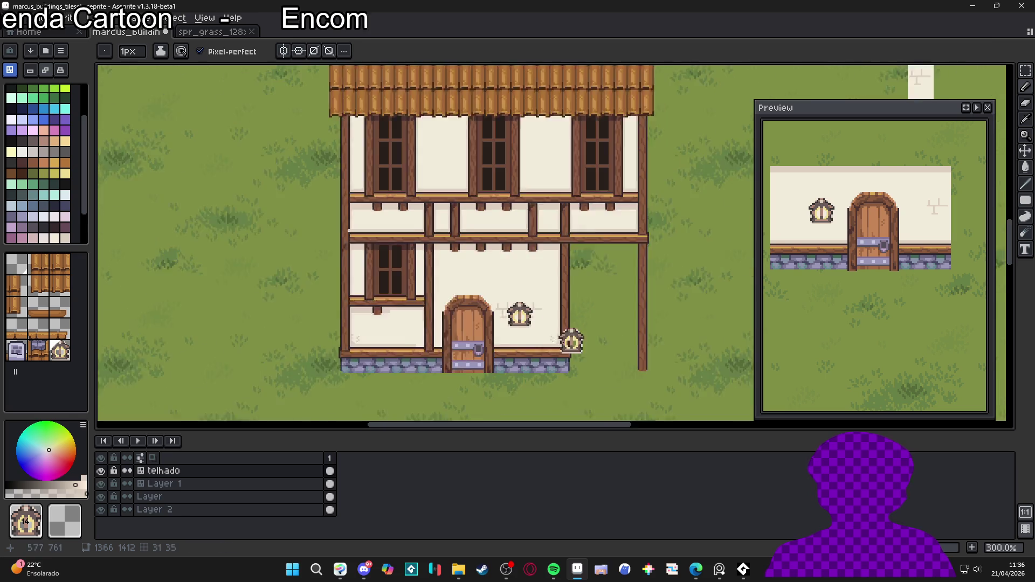
scroll(602, 342, up, 1)
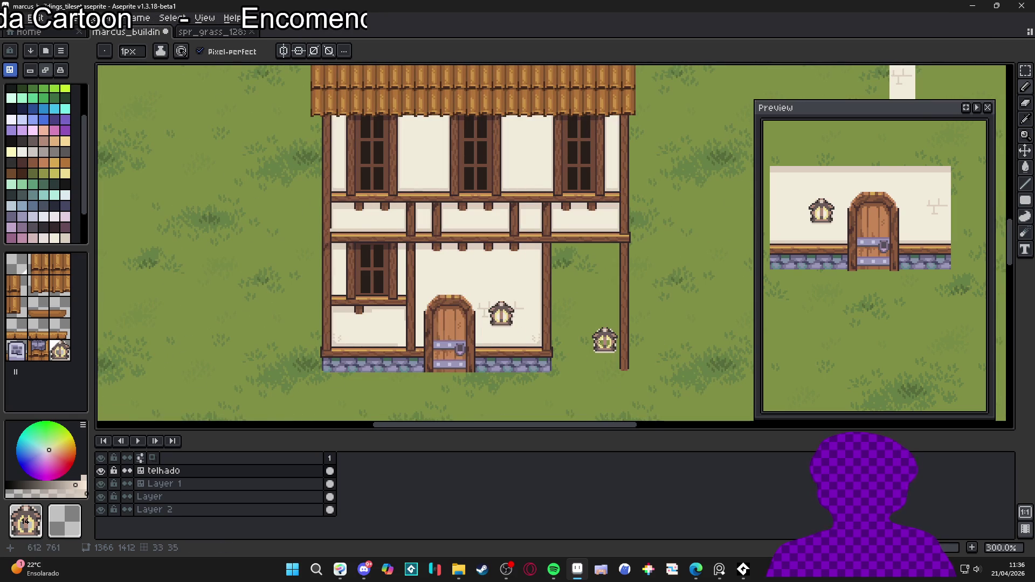
click(398, 159)
Step: Centre the two-storey half-timbered house in the view
scroll(408, 100, down, 2)
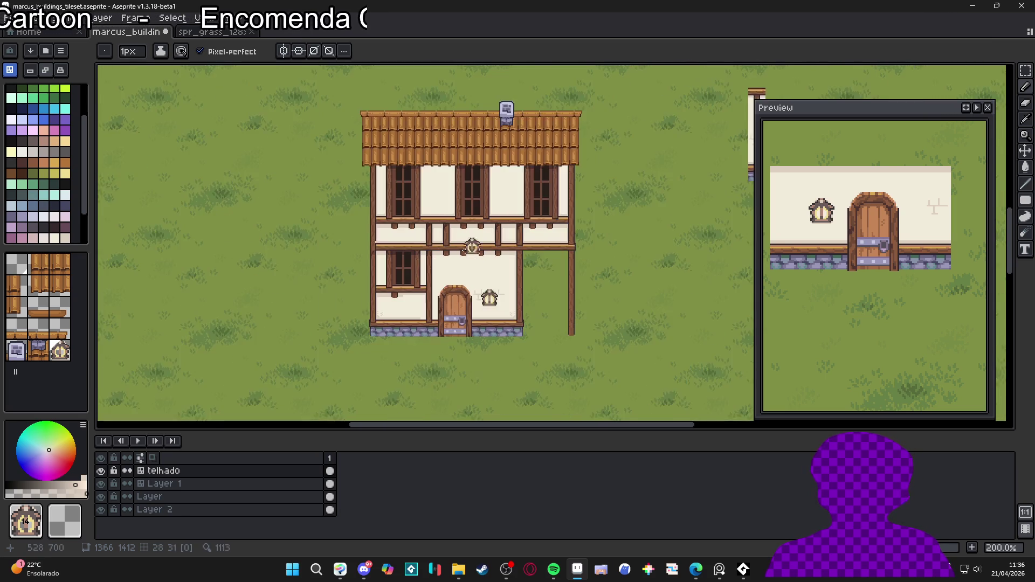
scroll(439, 211, up, 1)
drag(452, 182, 511, 211)
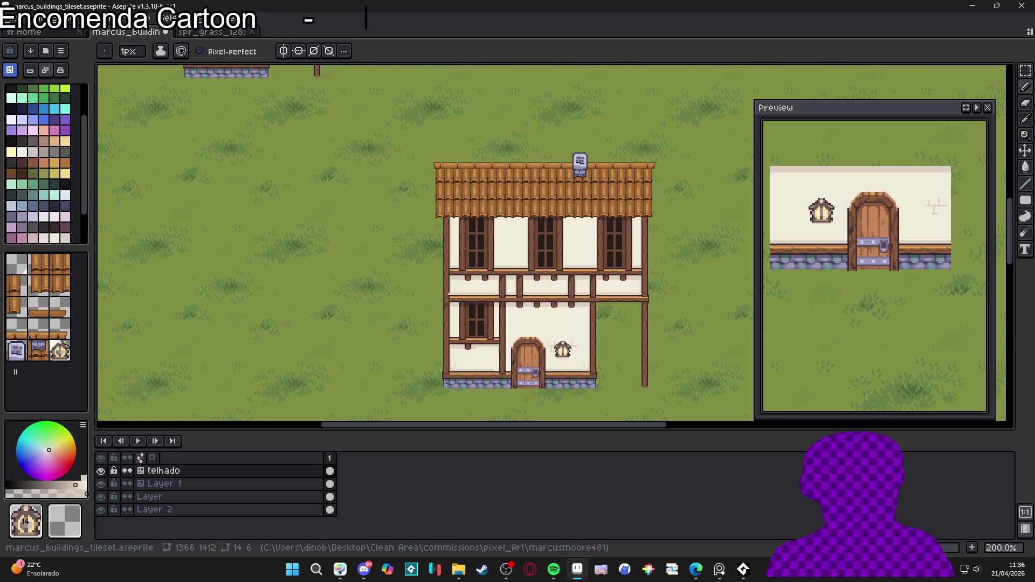
key(alt+Tab)
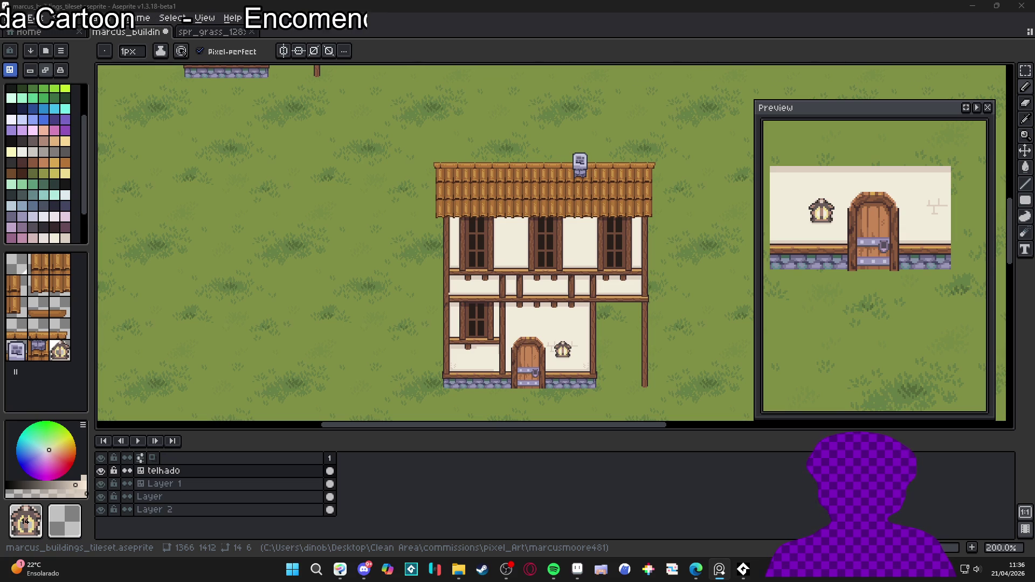
scroll(366, 292, down, 2)
scroll(367, 293, up, 2)
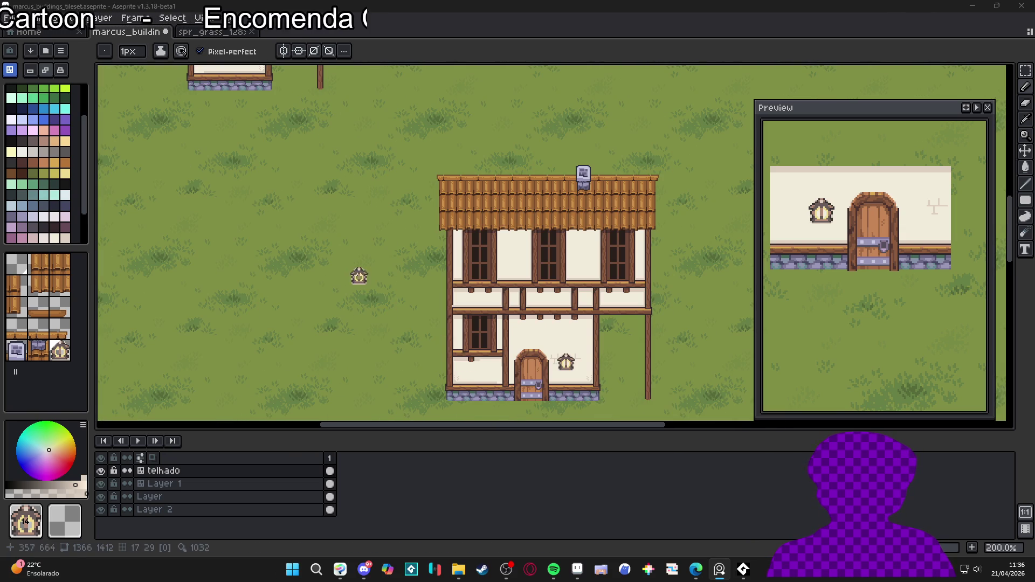
scroll(566, 366, up, 2)
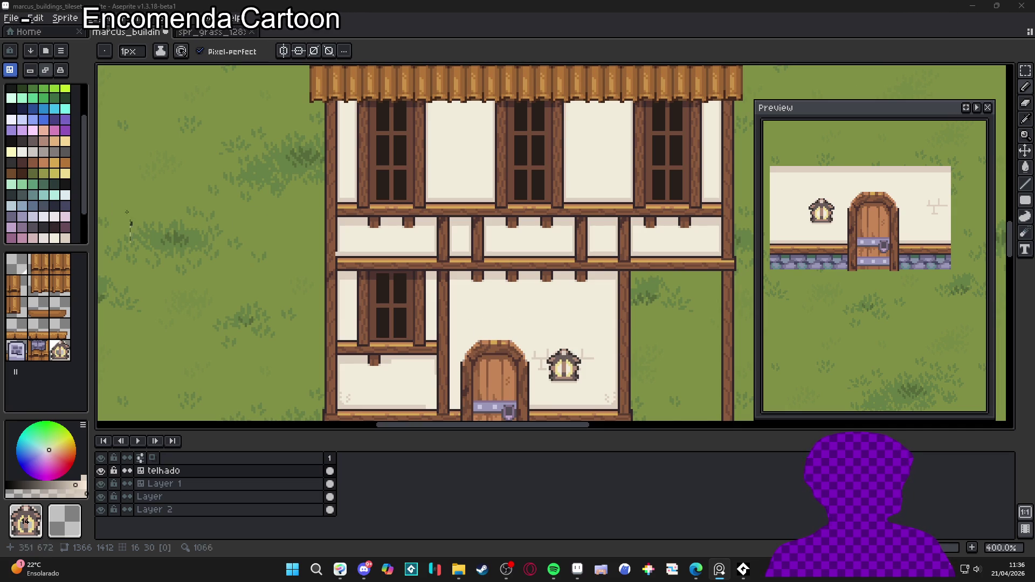
Step: Sample the lantern's dark outline colour, undo an accidental new tile, and change the tileset edit mode
click(44, 163)
scroll(555, 330, up, 2)
scroll(509, 265, up, 4)
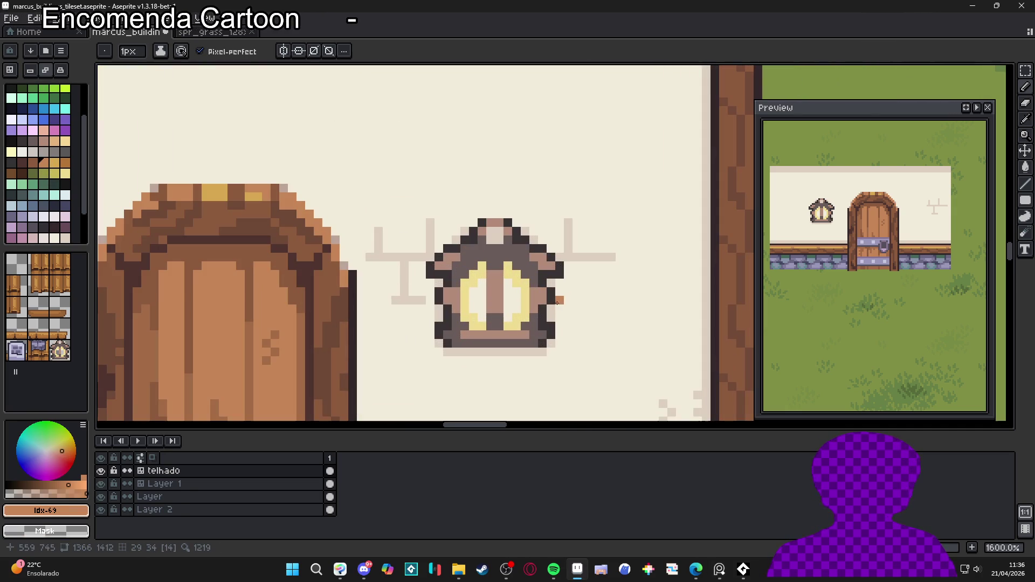
alt+click(436, 303)
click(436, 303)
key(ctrl+z)
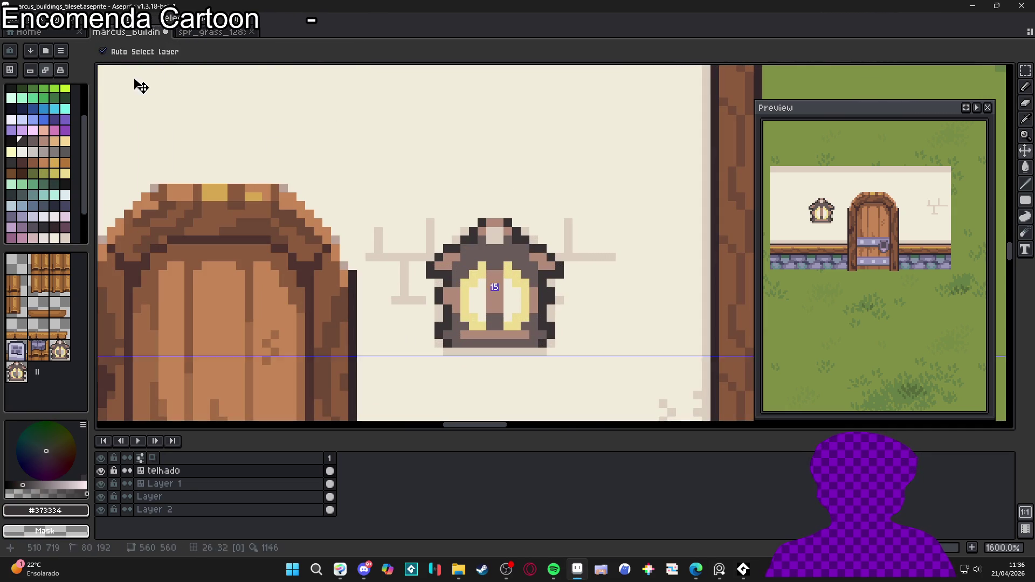
click(30, 70)
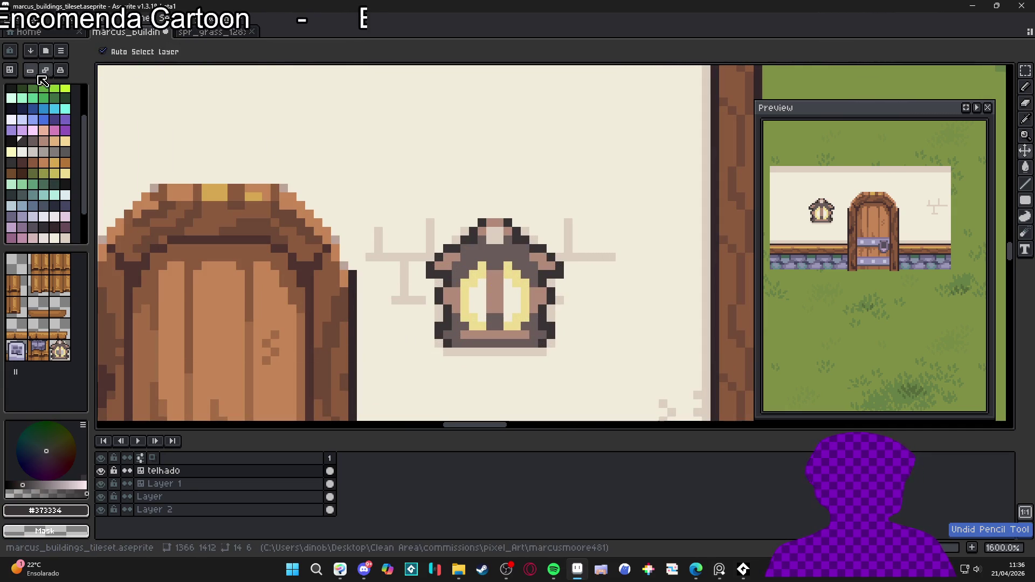
Step: Sample colours from the lantern, including the light #ddcbbf, and reposition the view
alt+click(551, 296)
alt+click(447, 280)
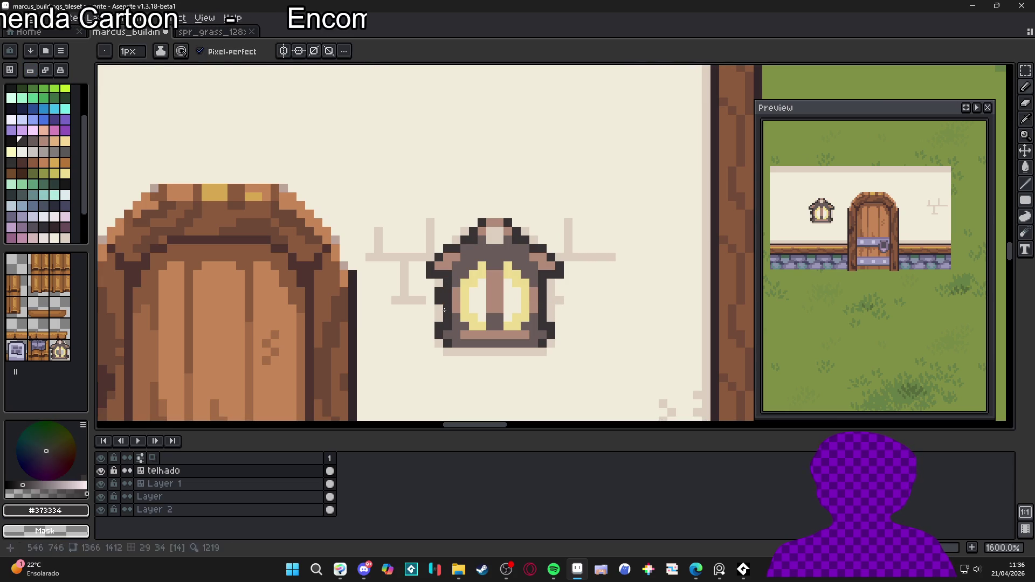
alt+click(445, 297)
drag(474, 256, 481, 268)
scroll(518, 255, down, 5)
scroll(526, 291, up, 4)
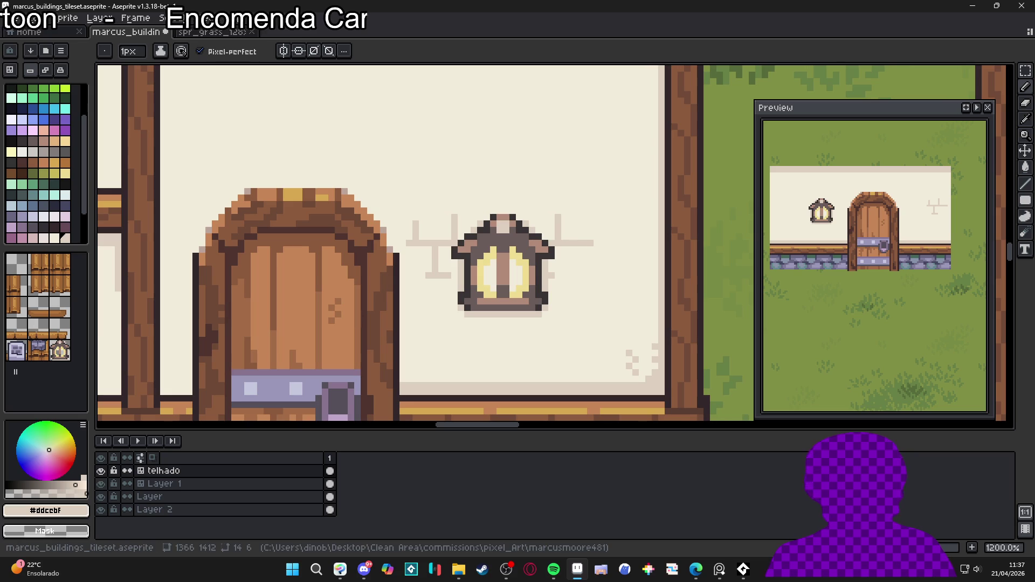
scroll(483, 297, up, 1)
Step: Try painting a #b28b78 brown cross and lower panes in the lantern, then undo those edits
alt+click(533, 271)
click(532, 271)
click(483, 268)
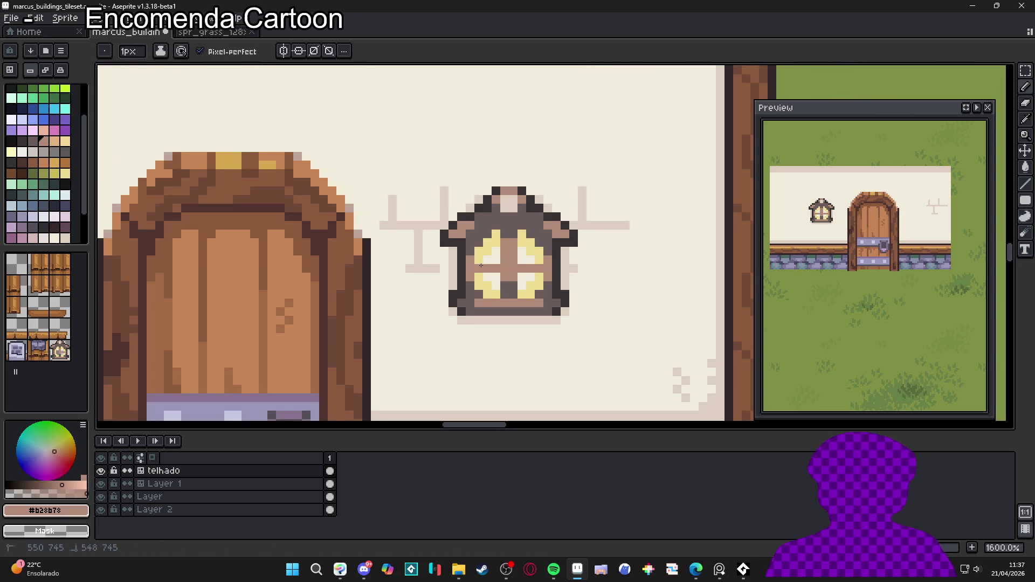
mouse_move(479, 285)
mouse_down()
mouse_move(541, 285)
mouse_move(524, 276)
mouse_up()
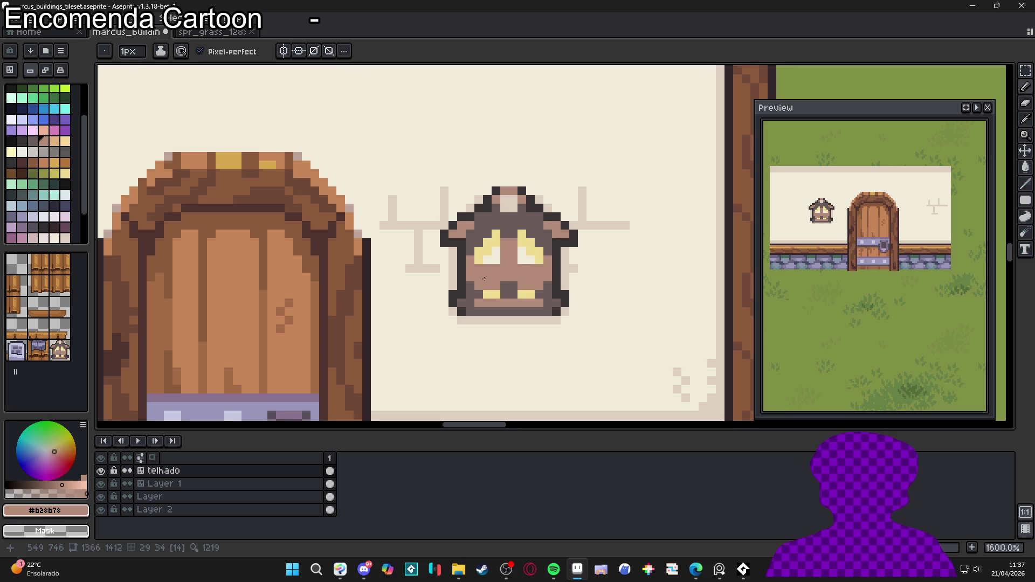
click(487, 294)
click(521, 294)
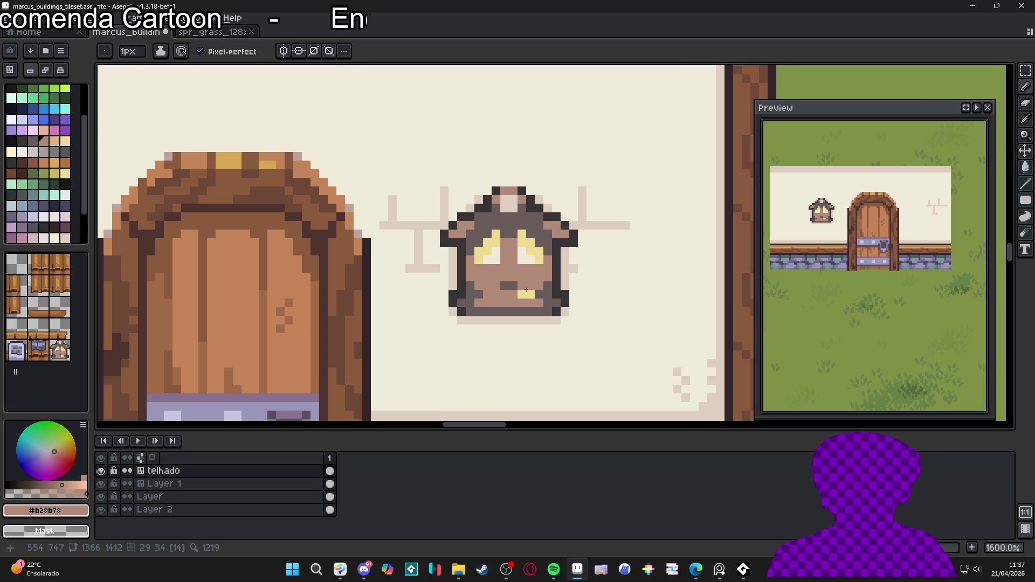
drag(501, 281, 506, 283)
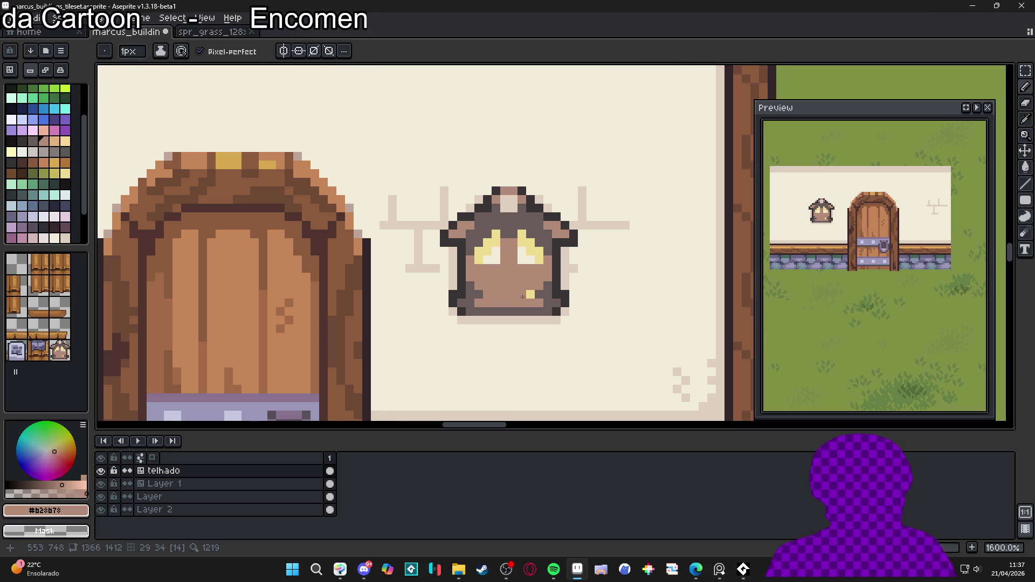
scroll(542, 321, down, 3)
key(ctrl+z)
key(ctrl+z)
key(ctrl+z)
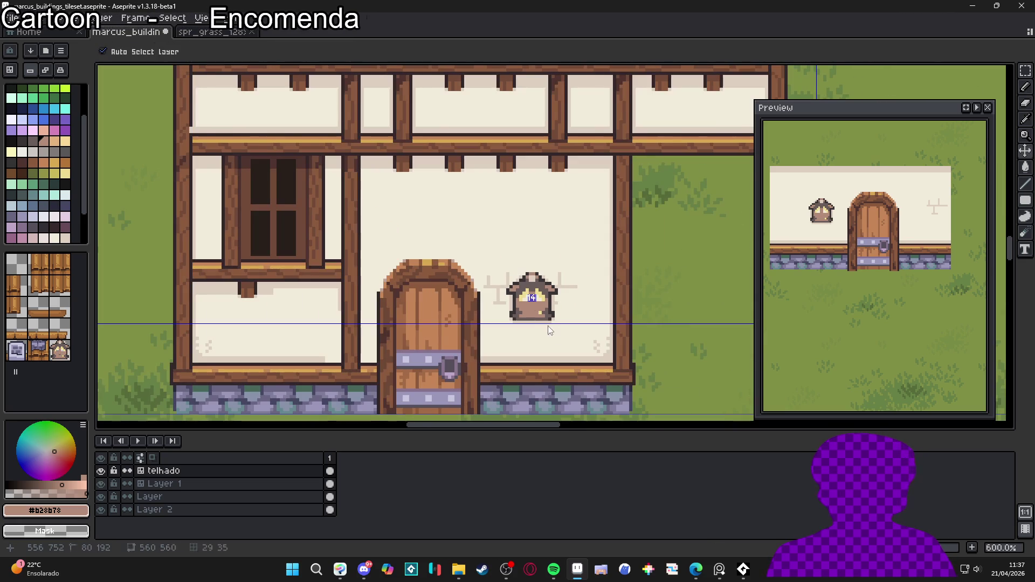
key(b)
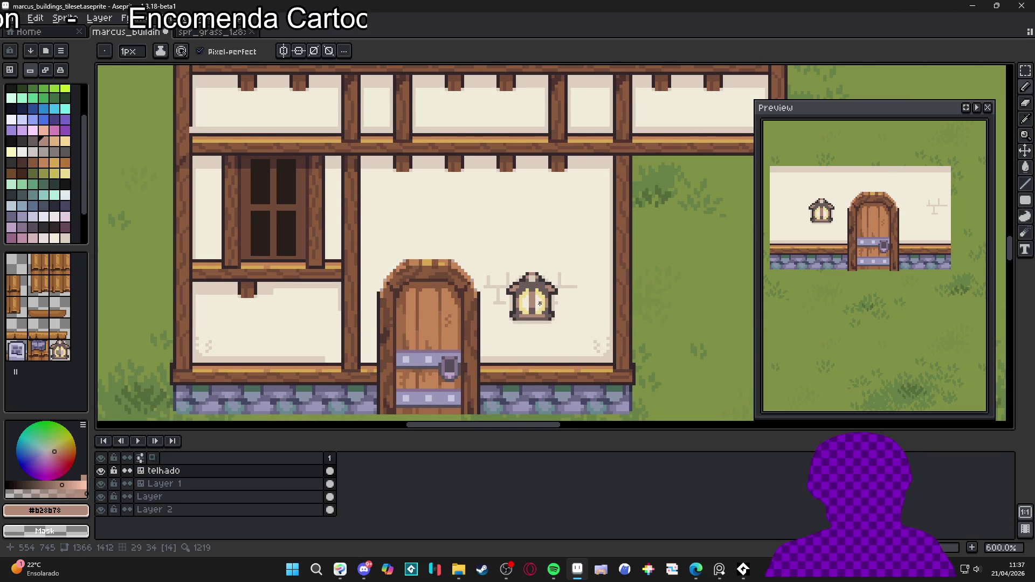
Step: Add a dark #373334 pixel inside the lantern glass near its lower corner
scroll(555, 292, up, 4)
alt+click(454, 289)
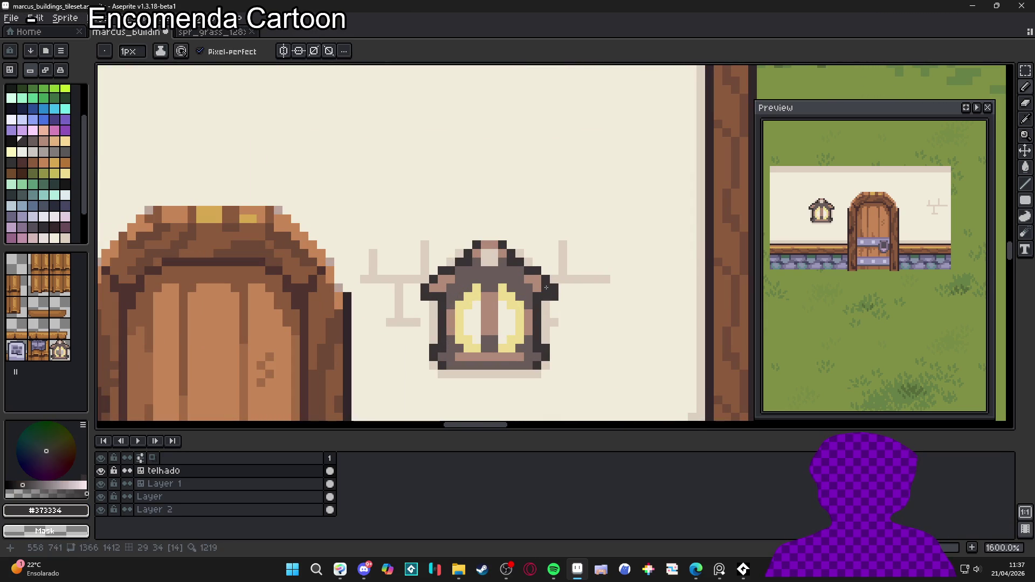
alt+click(517, 306)
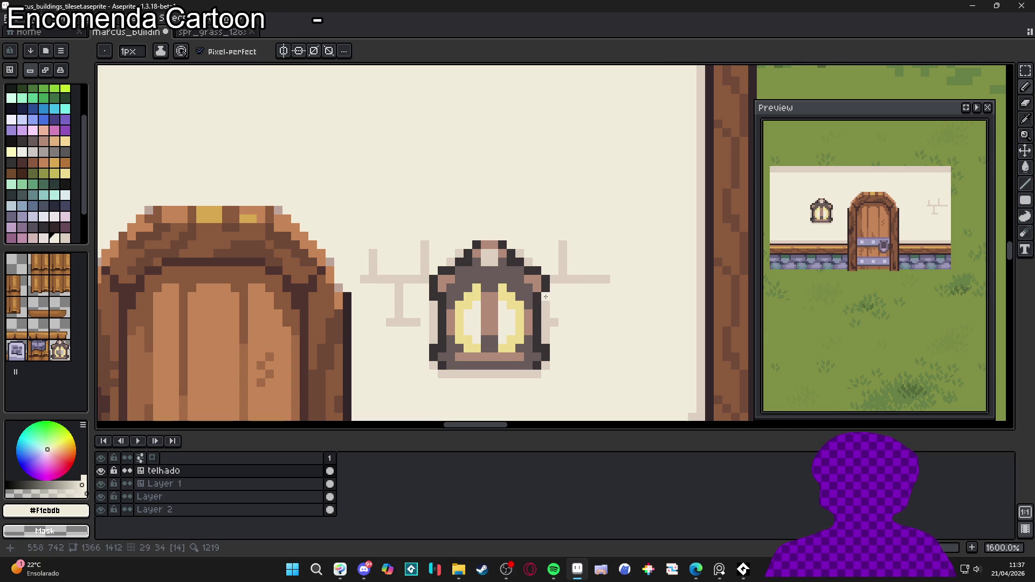
alt+click(527, 297)
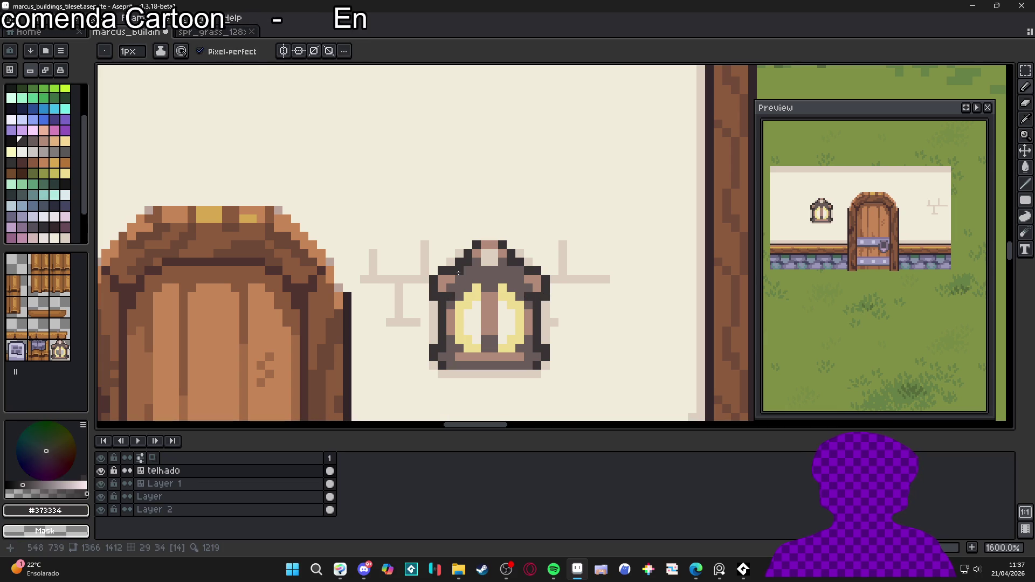
click(480, 335)
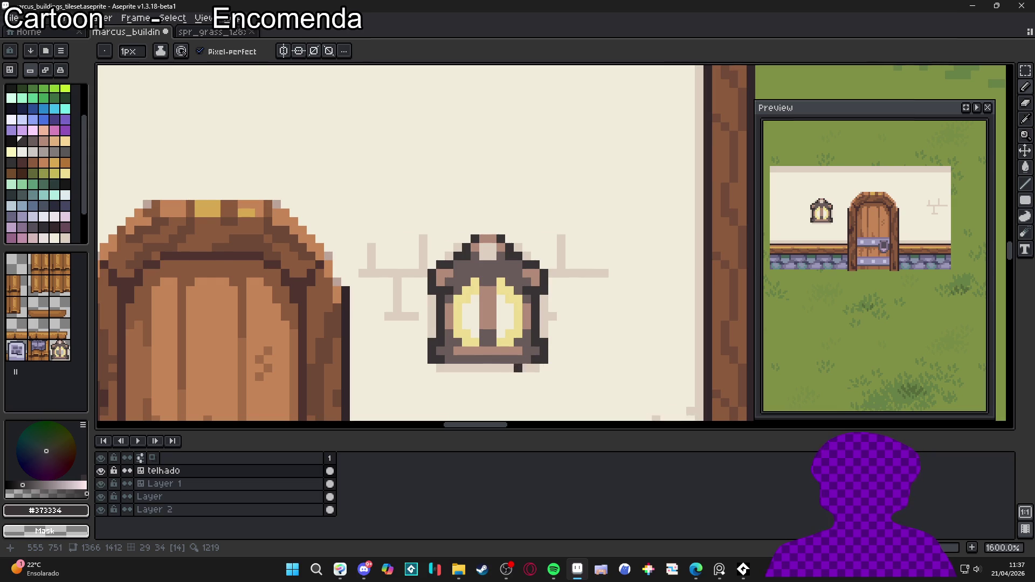
scroll(518, 367, down, 1)
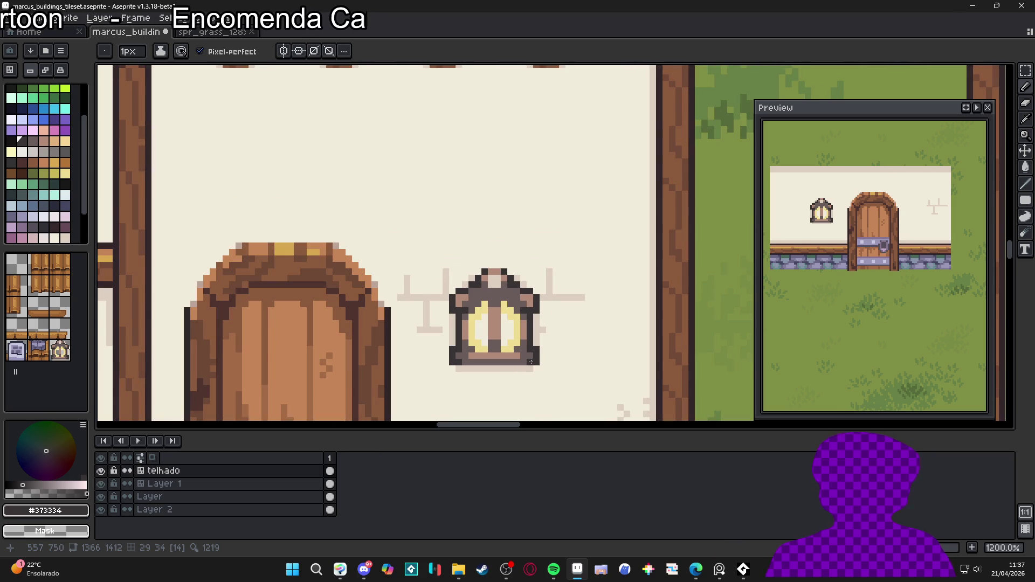
scroll(535, 362, down, 6)
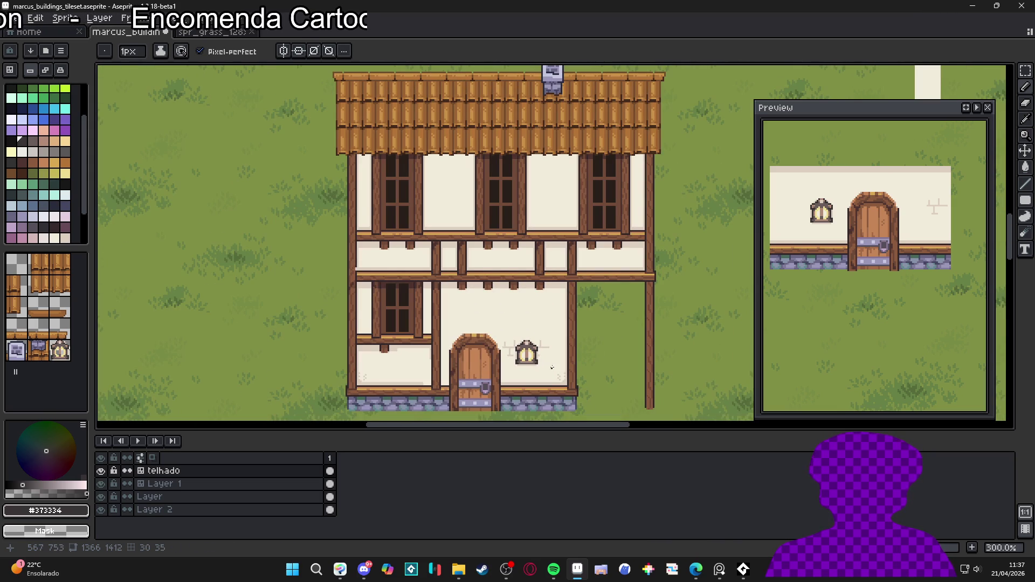
Step: Save marcus_buildings_tileset.aseprite with Ctrl+S
scroll(555, 359, down, 1)
scroll(552, 360, up, 3)
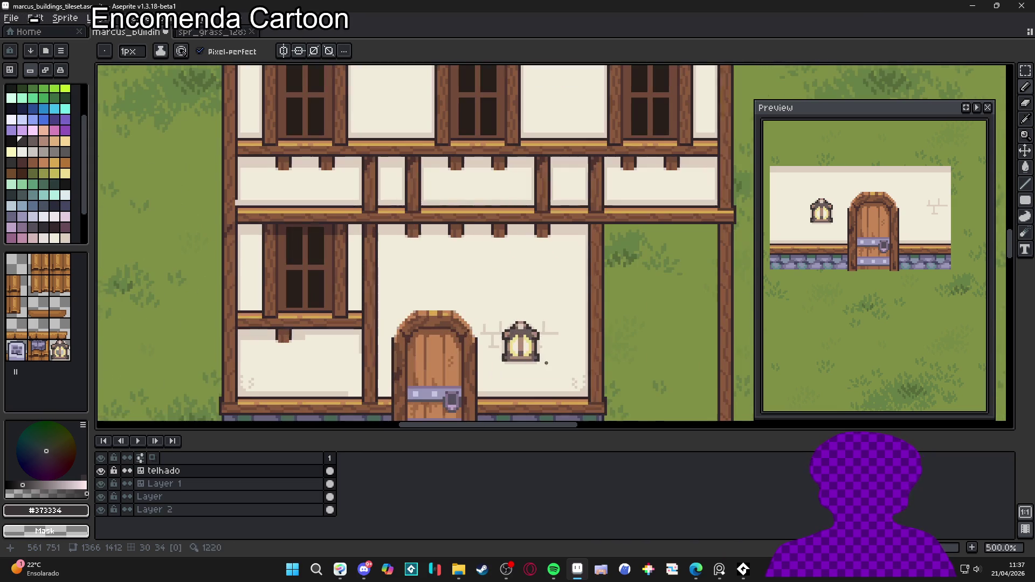
scroll(533, 368, down, 1)
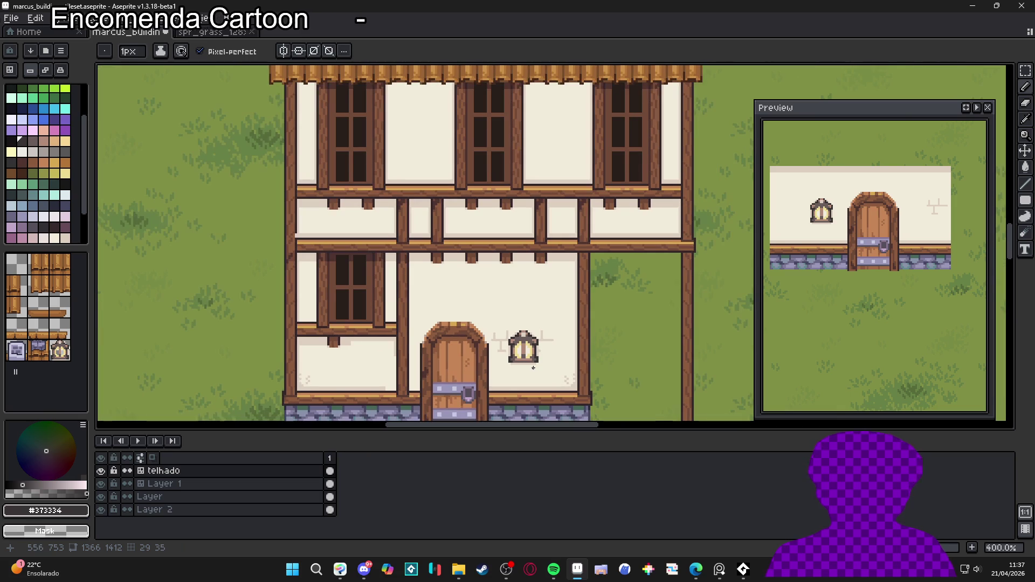
scroll(533, 368, up, 1)
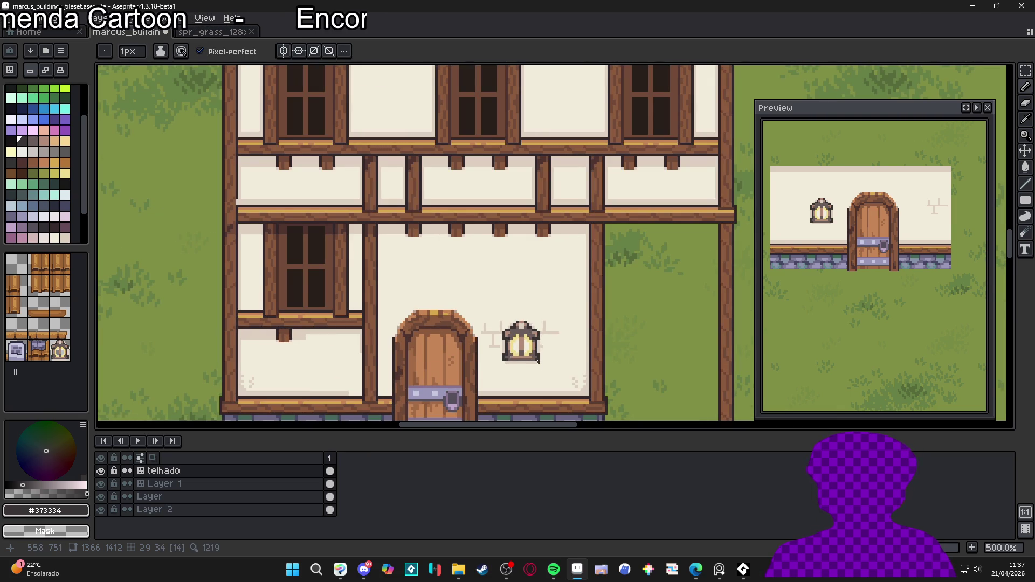
scroll(537, 359, down, 3)
scroll(538, 367, down, 1)
scroll(535, 363, up, 1)
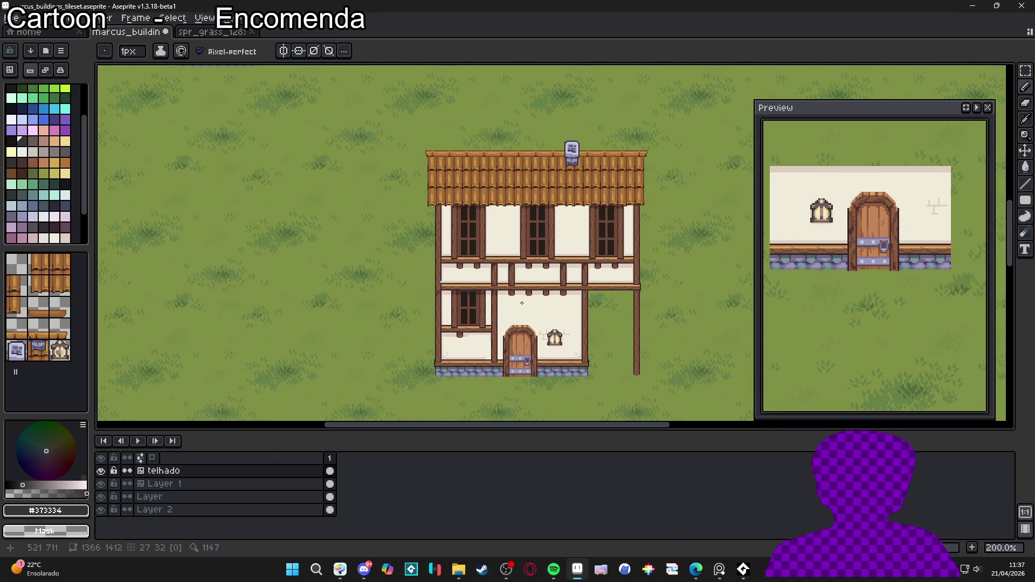
scroll(388, 213, down, 1)
scroll(388, 213, up, 1)
scroll(363, 195, down, 1)
scroll(363, 195, up, 1)
scroll(395, 104, down, 1)
scroll(381, 224, up, 1)
scroll(358, 178, down, 1)
scroll(464, 224, up, 1)
scroll(464, 224, down, 1)
scroll(465, 224, up, 1)
scroll(464, 224, down, 1)
key(ctrl+s)
Step: Show the grid over the canvas with Ctrl+'
scroll(443, 263, up, 1)
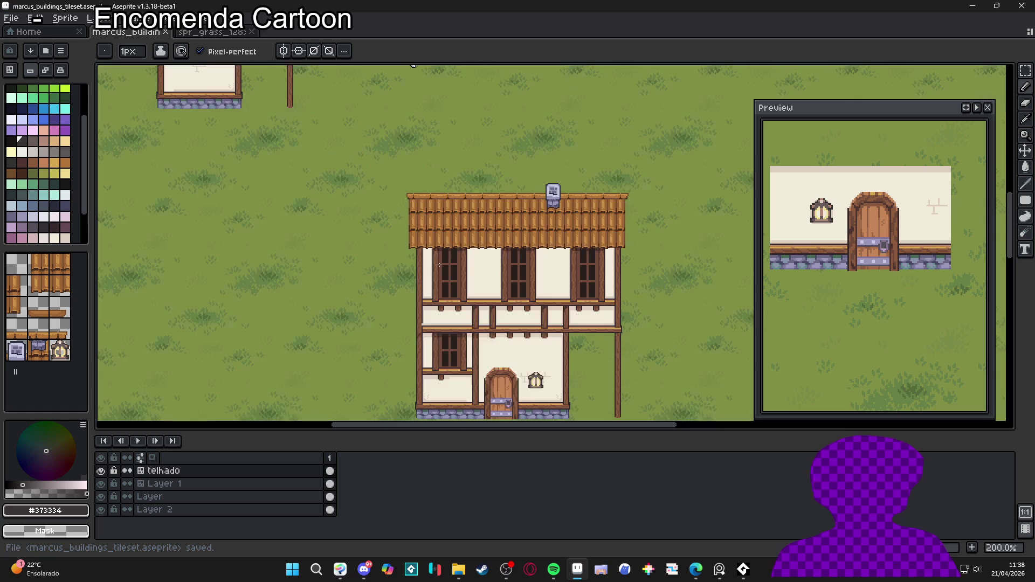
scroll(443, 263, down, 1)
scroll(442, 262, up, 1)
key(ctrl+apostrophe)
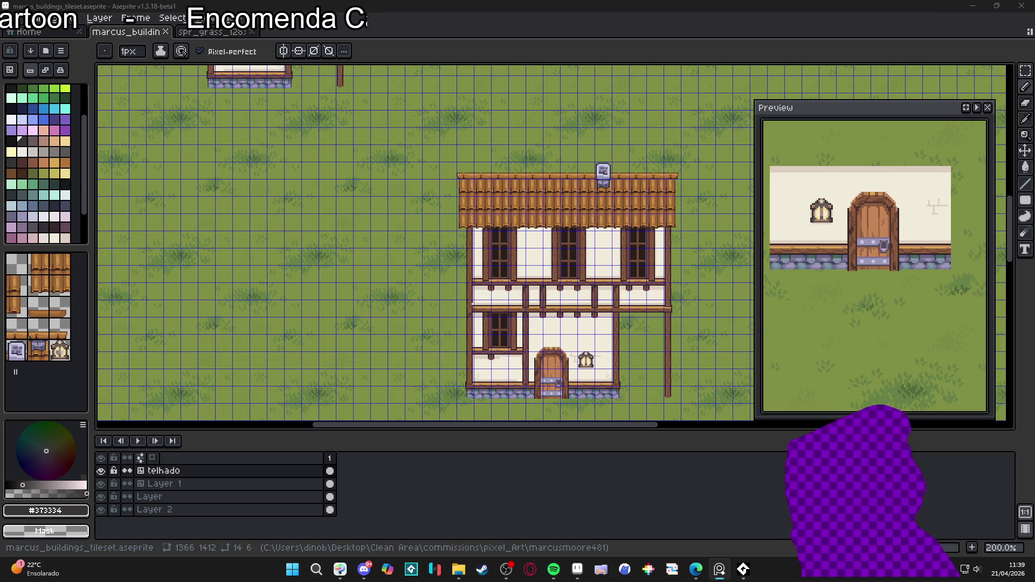
Step: Draw an orange plank line under the middle upper-floor window
scroll(434, 303, up, 1)
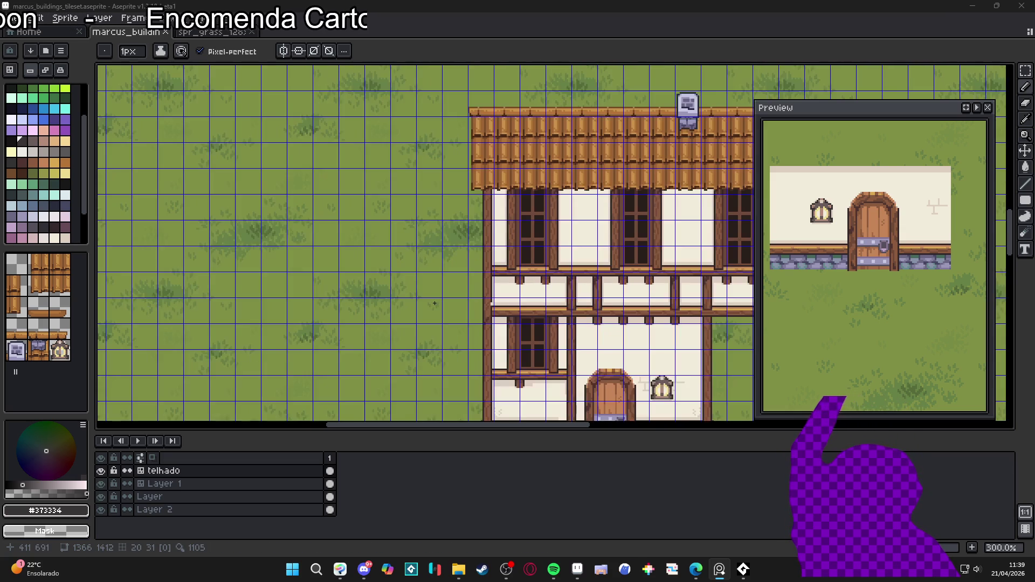
scroll(553, 302, right, 3)
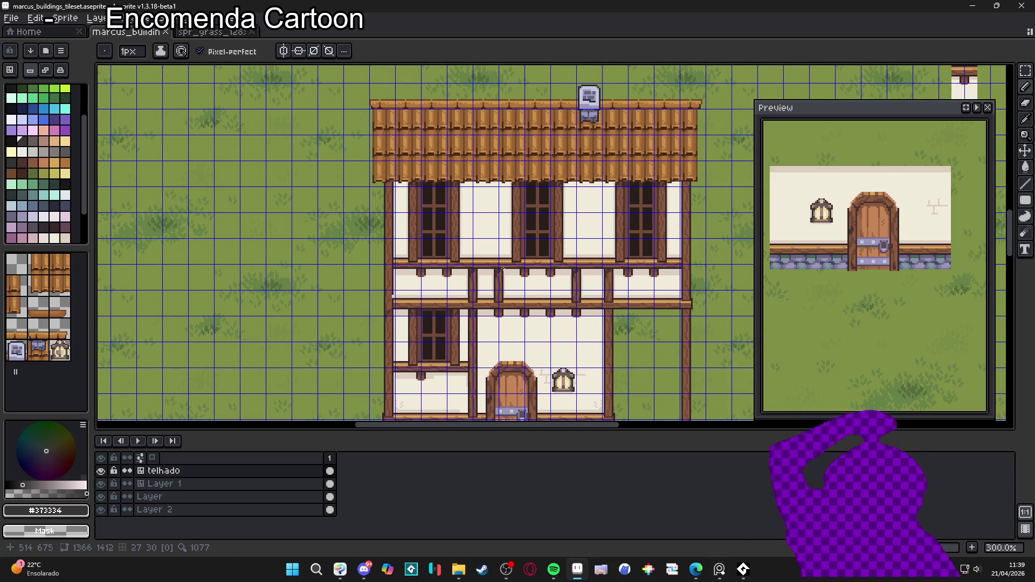
scroll(501, 275, up, 6)
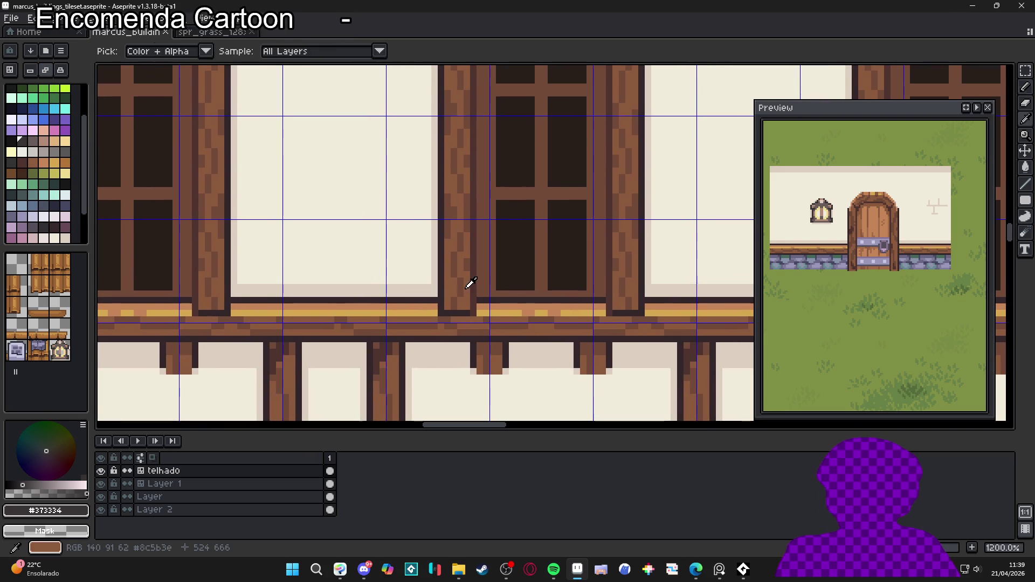
alt+click(479, 280)
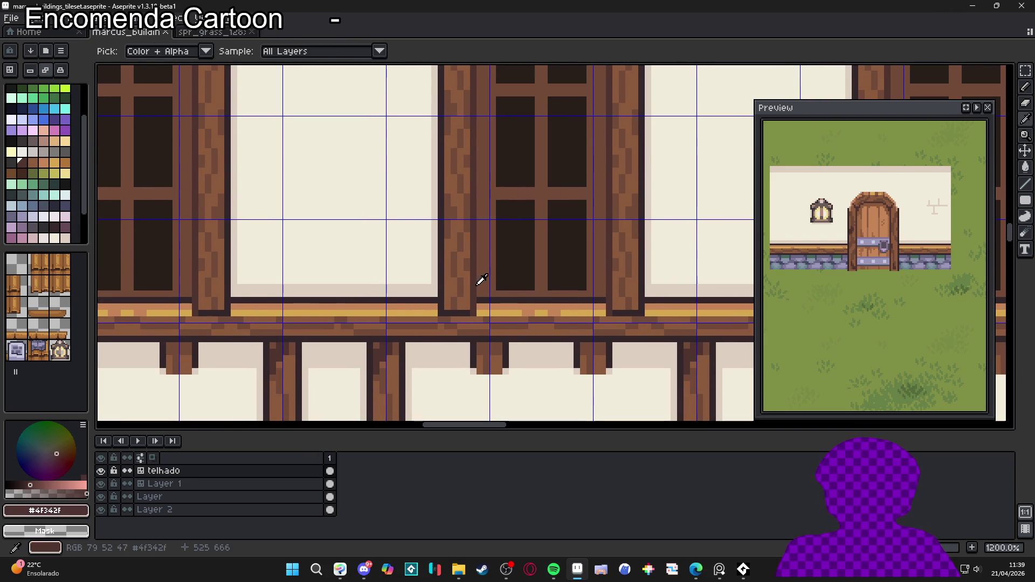
click(482, 264)
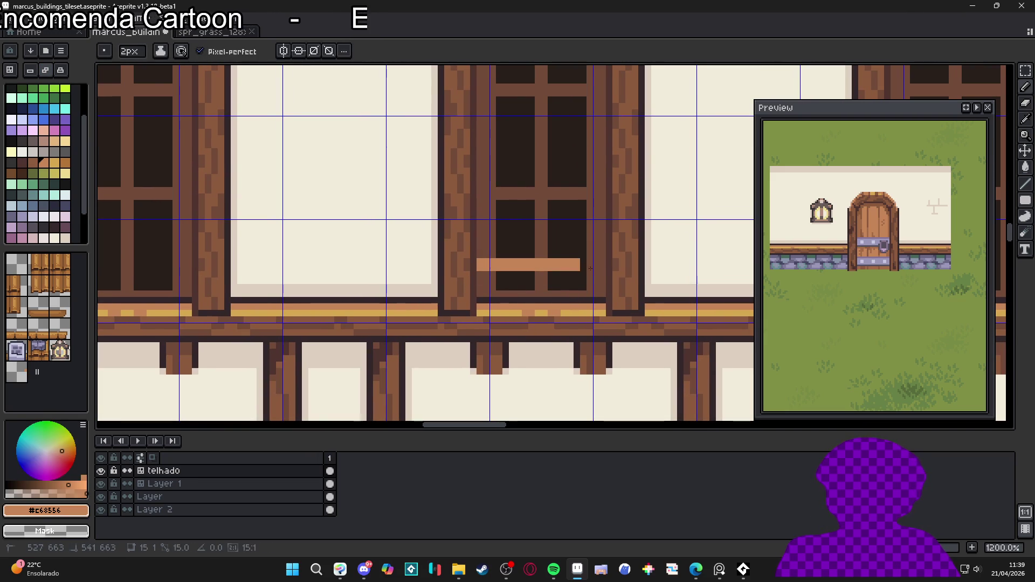
mouse_move(606, 265)
mouse_down()
mouse_move(491, 266)
mouse_move(487, 280)
mouse_move(601, 282)
mouse_move(502, 287)
mouse_up()
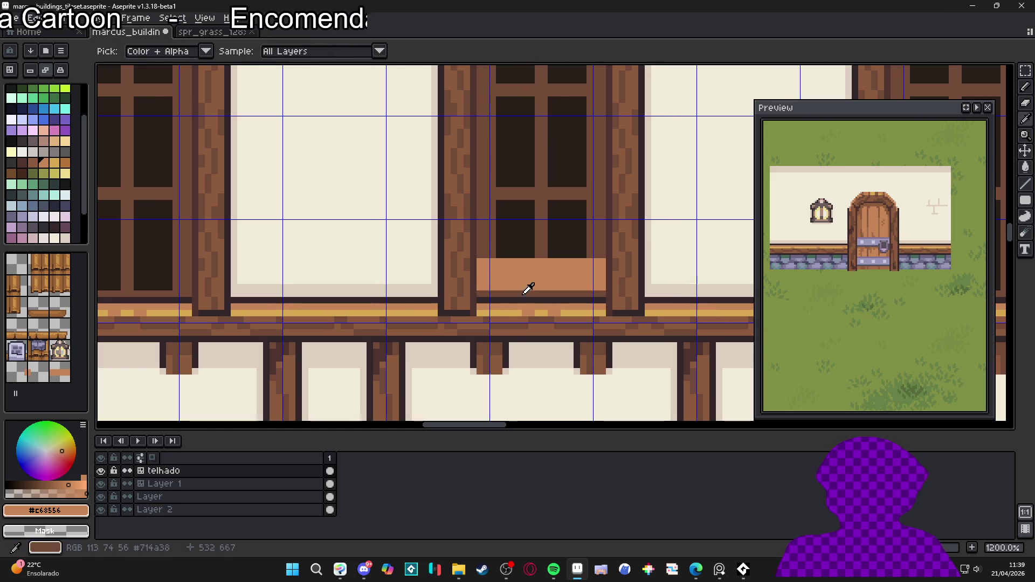
Step: Fill the box front in darker brown and add a 1px dark bottom line
alt+click(603, 295)
mouse_move(601, 301)
mouse_down()
mouse_move(477, 300)
mouse_move(600, 304)
mouse_move(473, 312)
mouse_move(533, 311)
mouse_up()
scroll(530, 309, down, 3)
scroll(531, 309, up, 3)
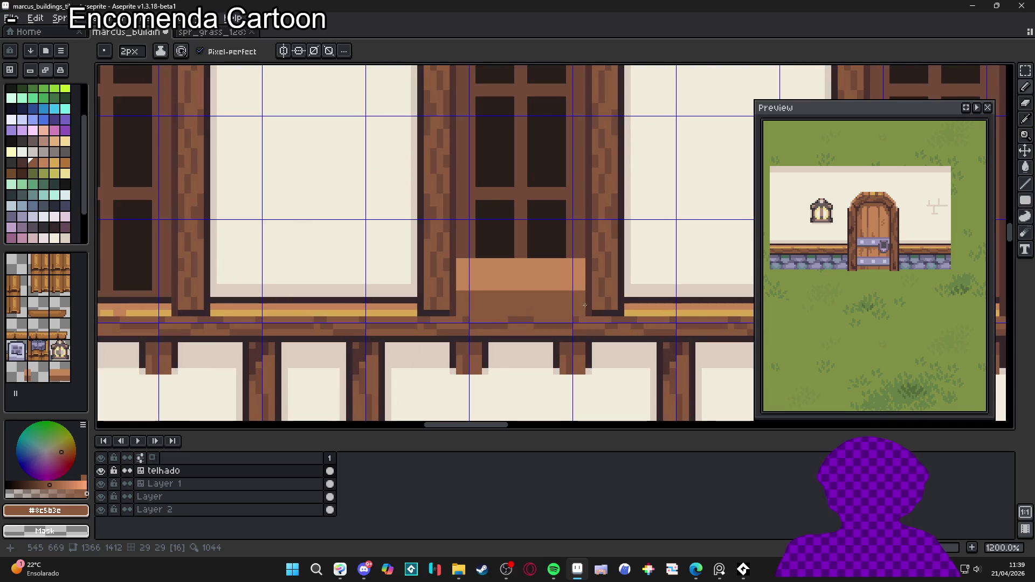
alt+click(592, 303)
key(minus)
drag(583, 313, 456, 313)
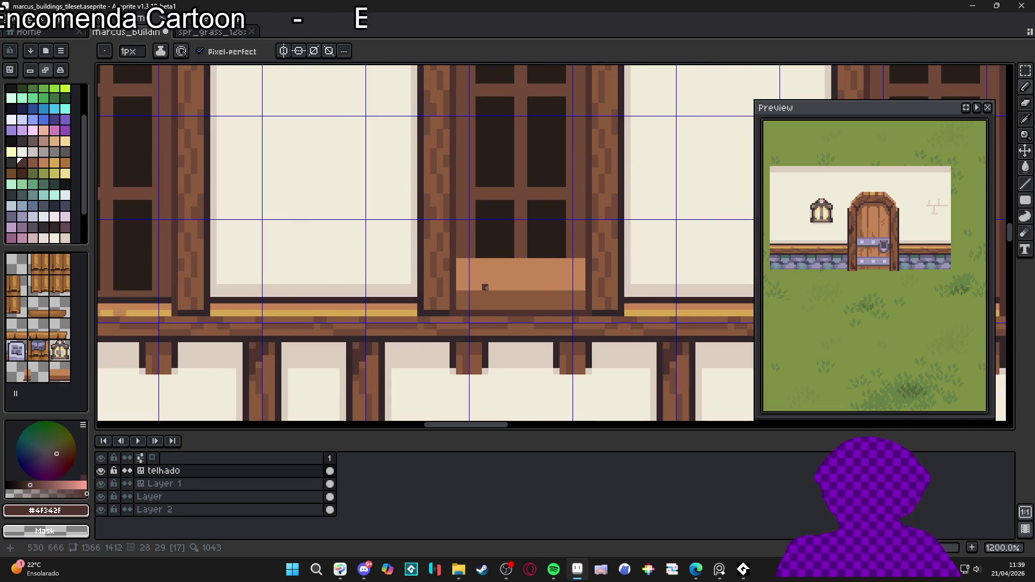
Step: Try a 2px light-brown stroke across the window box, then undo it
alt+click(478, 274)
key(plus)
drag(473, 277, 573, 276)
key(ctrl+z)
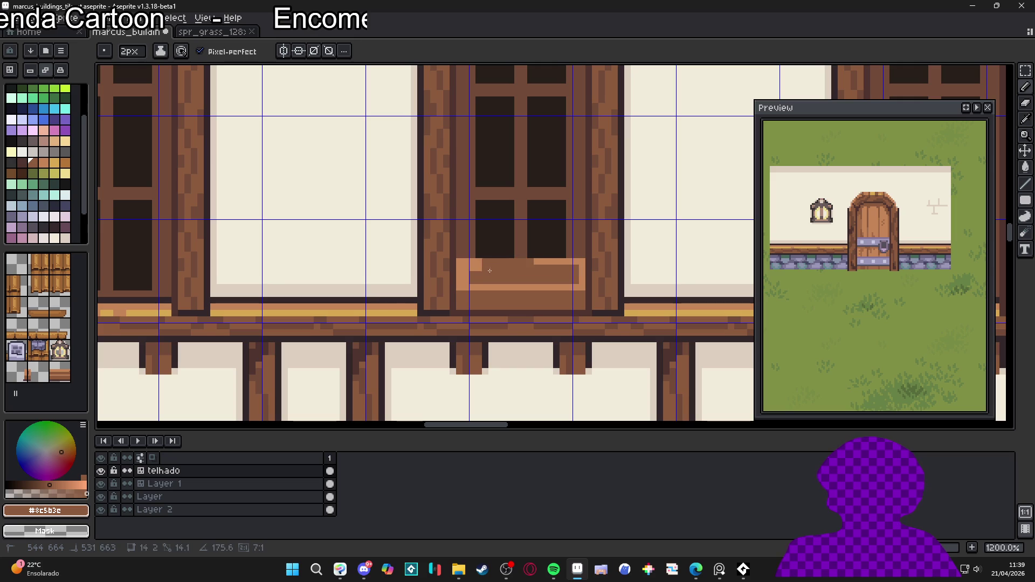
Step: Make the preview follow the edited area and darken both ends of the window box
click(966, 107)
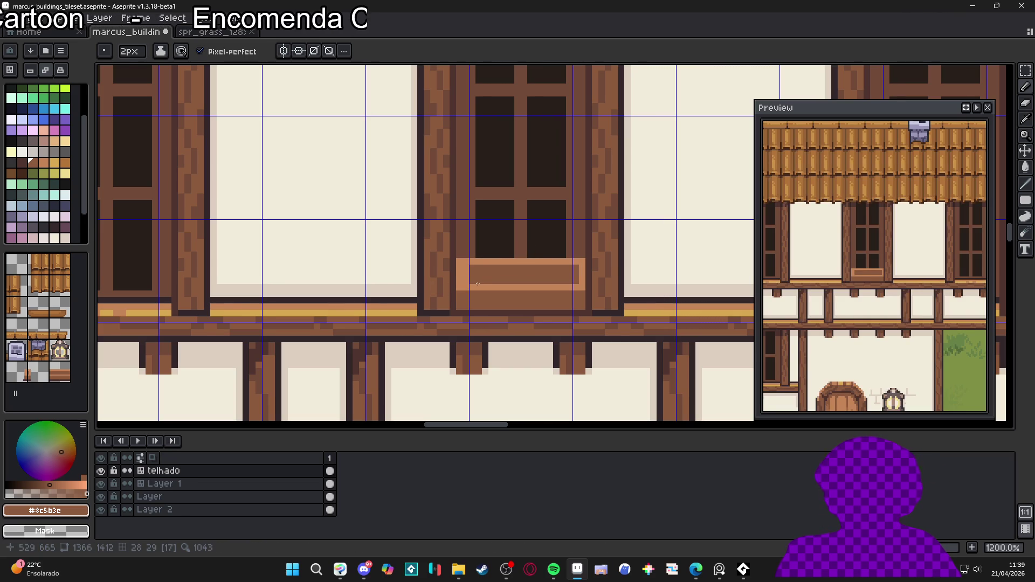
scroll(501, 282, down, 3)
key(minus)
scroll(561, 310, up, 4)
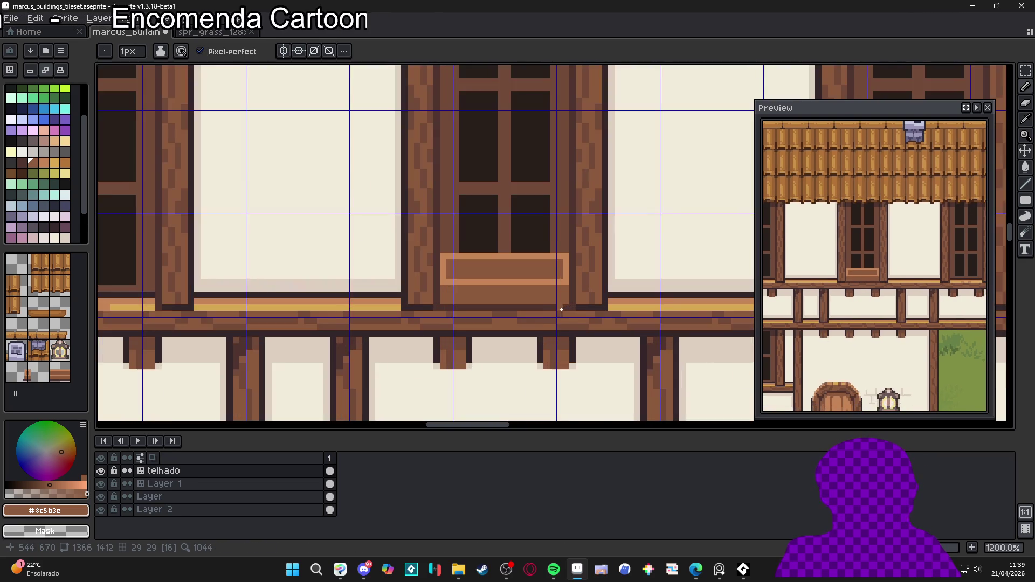
alt+click(435, 297)
click(399, 296)
click(563, 305)
Step: Draw a dark brown line along the window box's top edge
scroll(551, 298, down, 3)
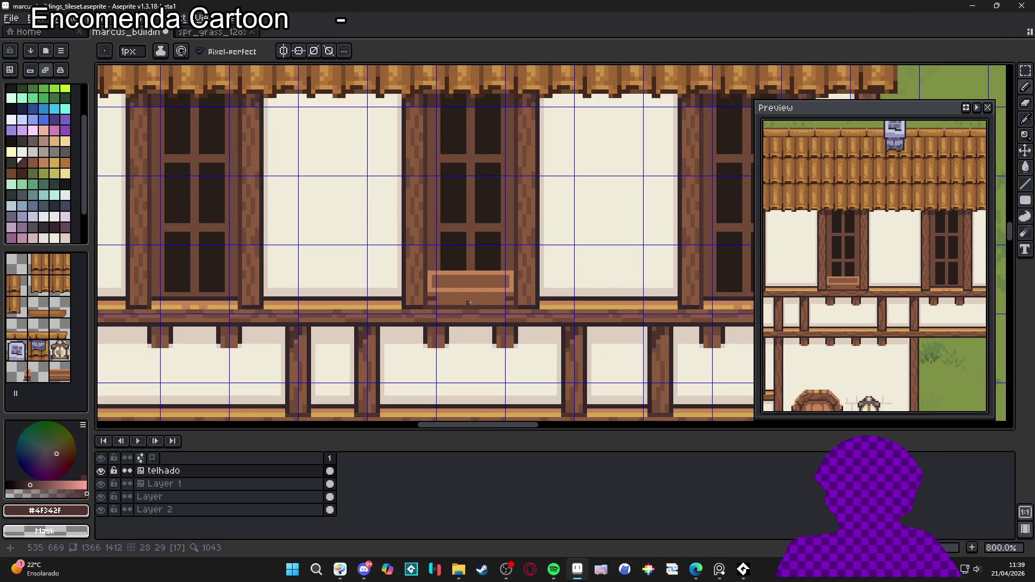
scroll(381, 263, up, 4)
click(509, 269)
shift+click(382, 264)
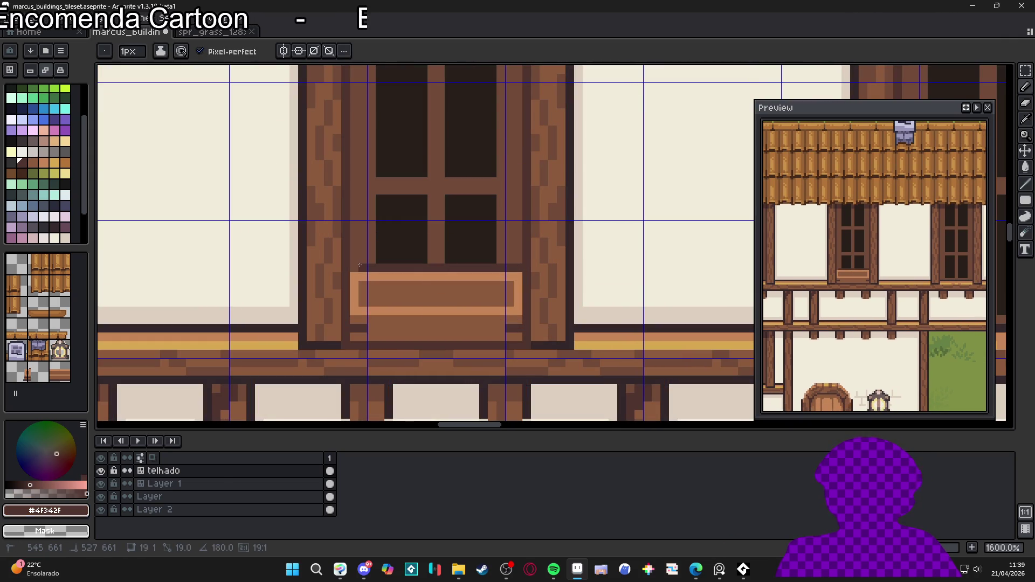
scroll(495, 332, down, 3)
key(ctrl)
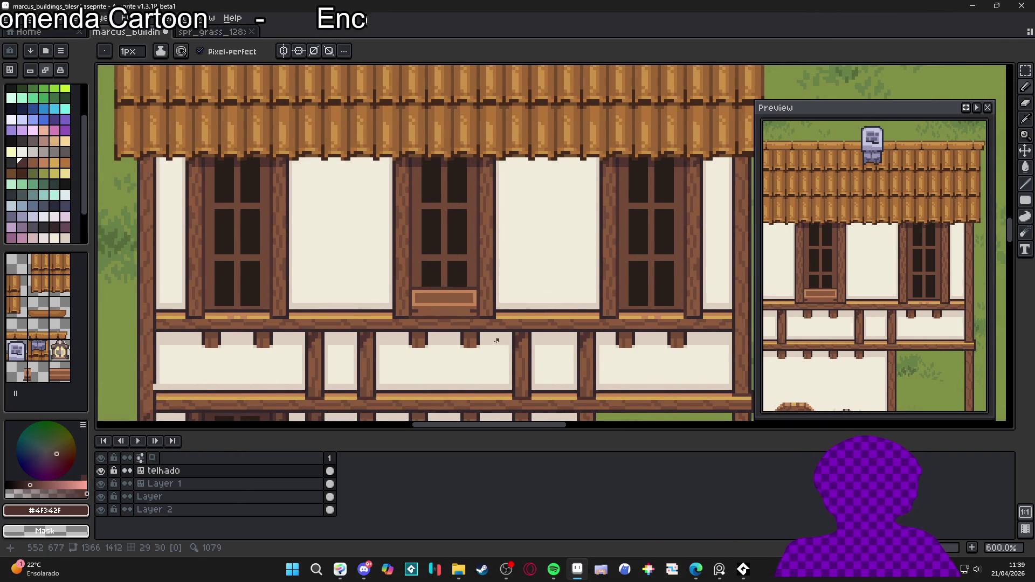
Step: Add a light orange rim pixel at the lower-left and darken the top-left corner
scroll(450, 300, down, 1)
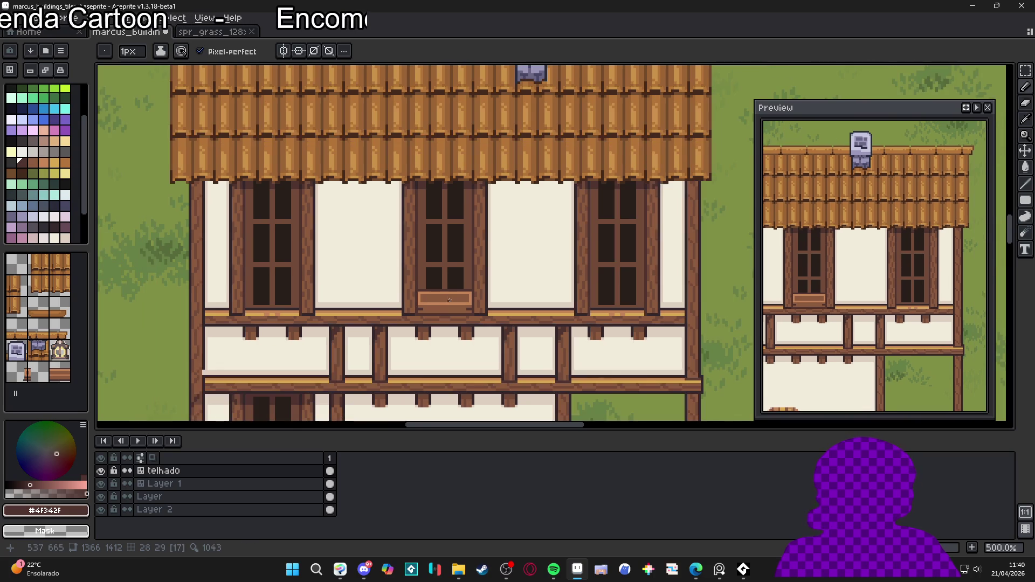
scroll(449, 300, up, 2)
scroll(453, 297, down, 2)
scroll(464, 290, up, 1)
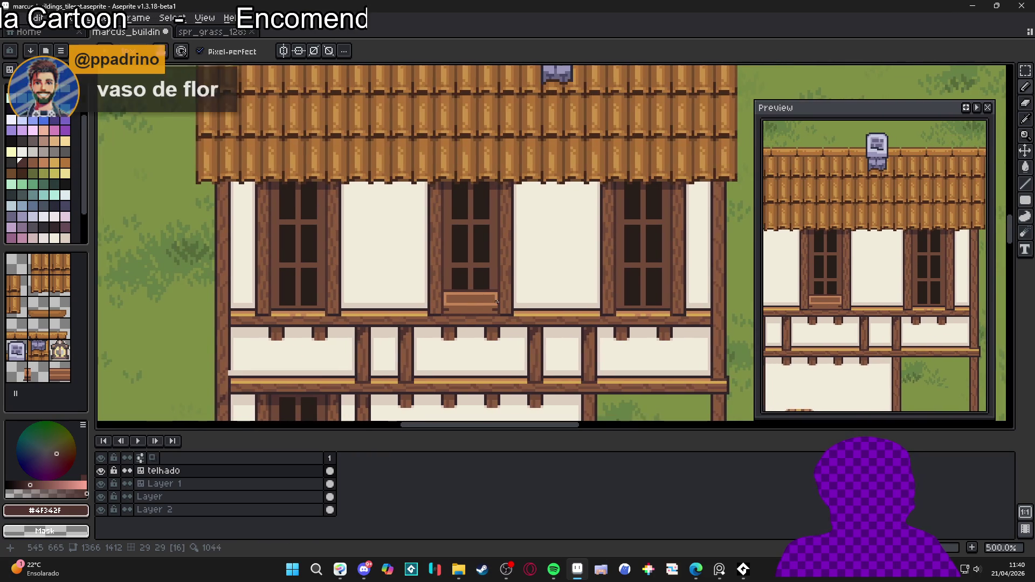
scroll(464, 289, up, 3)
scroll(453, 299, down, 3)
scroll(443, 307, up, 1)
scroll(444, 307, up, 5)
alt+click(449, 323)
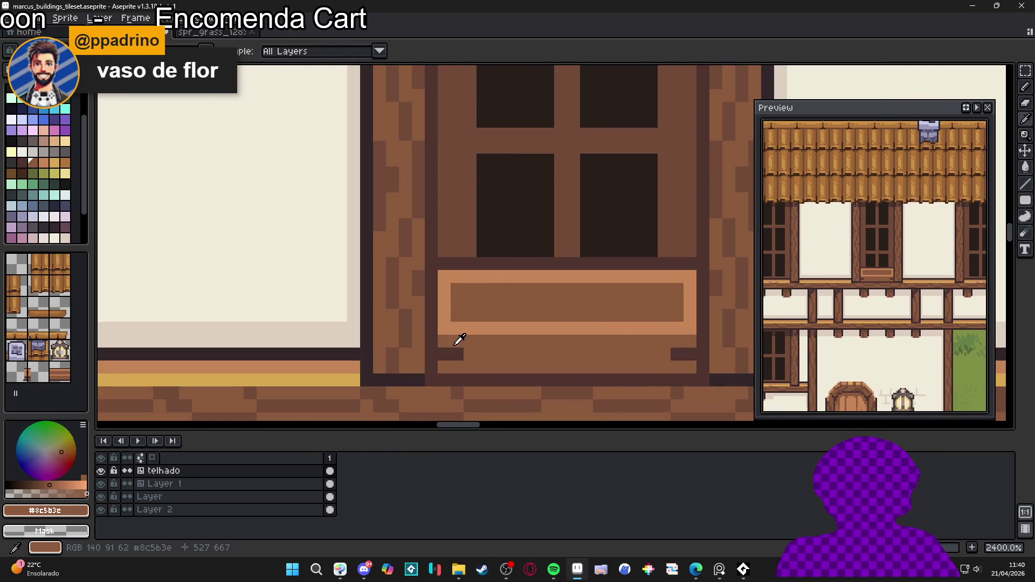
key(ctrl)
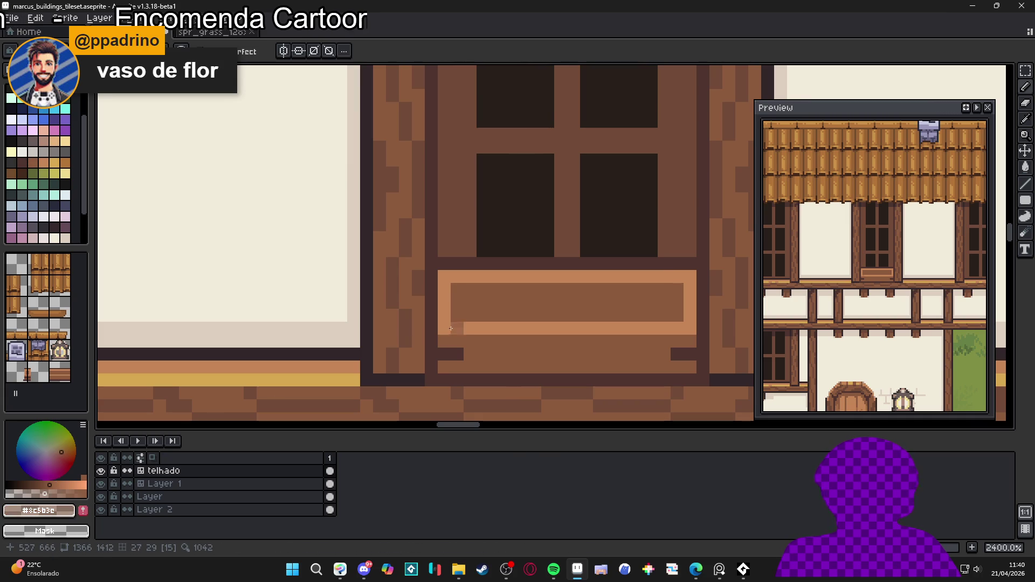
click(457, 328)
alt+click(452, 318)
click(444, 277)
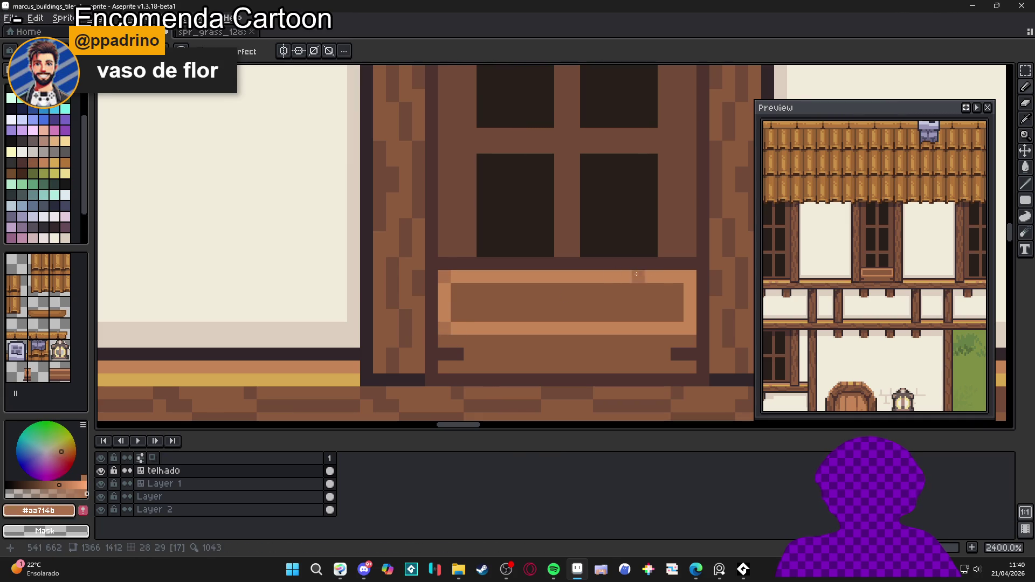
Step: Darken the box's right edge with #aa714b, save the tileset, and select pink idx-52
drag(690, 303, 690, 321)
key(ctrl+s)
scroll(692, 323, down, 7)
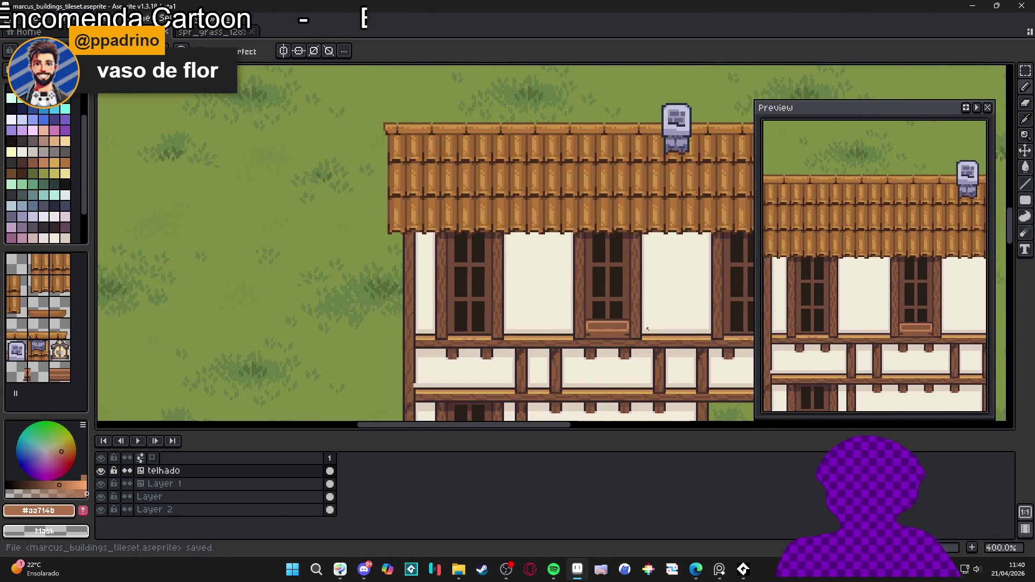
scroll(499, 288, up, 6)
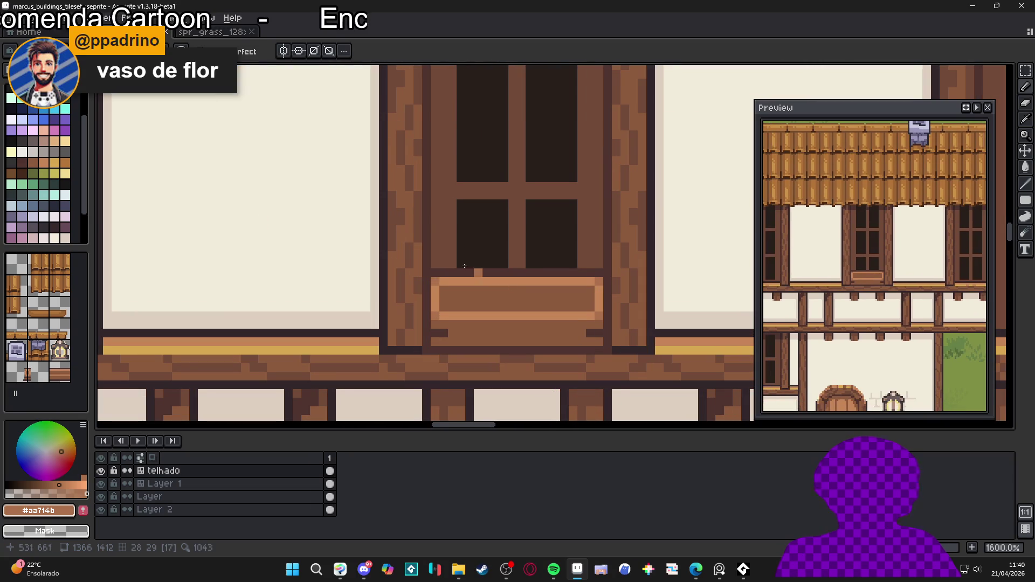
click(54, 130)
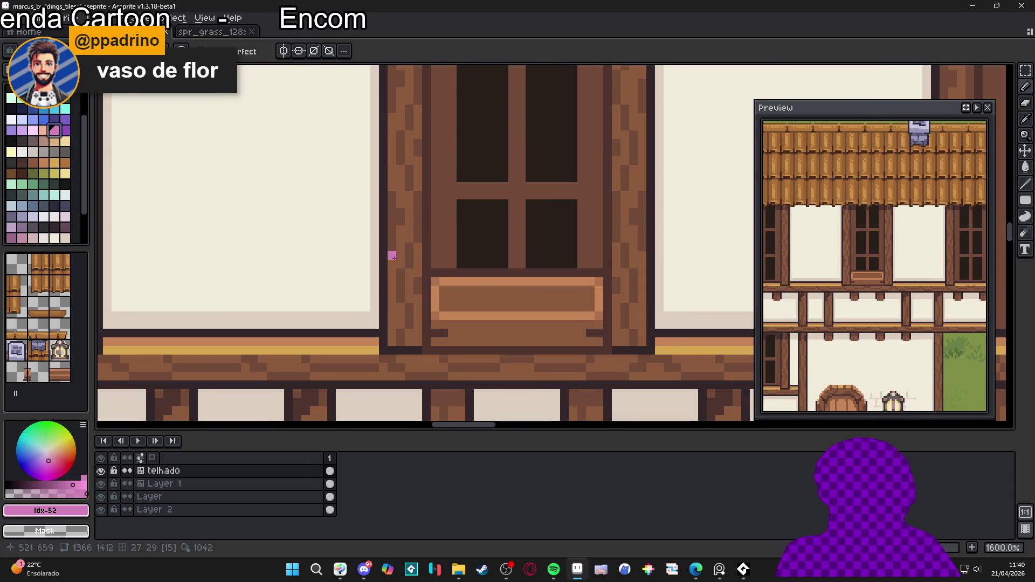
scroll(442, 264, up, 1)
Step: Paint left and right pink idx-52 flower clusters on the box, undoing stray strokes
mouse_move(510, 277)
mouse_down()
mouse_move(497, 284)
mouse_move(497, 303)
mouse_move(521, 303)
mouse_move(524, 313)
mouse_up()
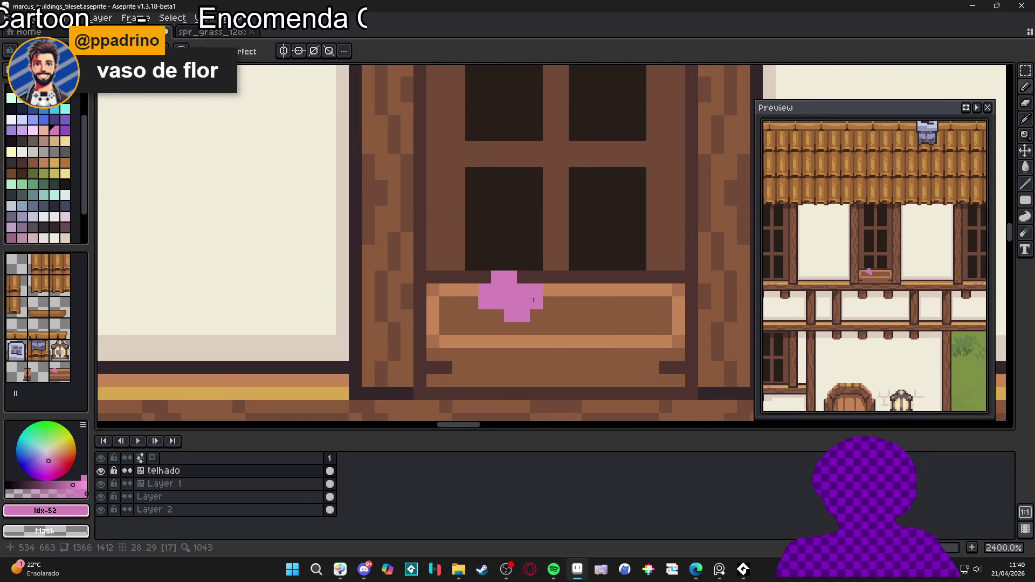
drag(458, 328, 475, 336)
key(ctrl+z)
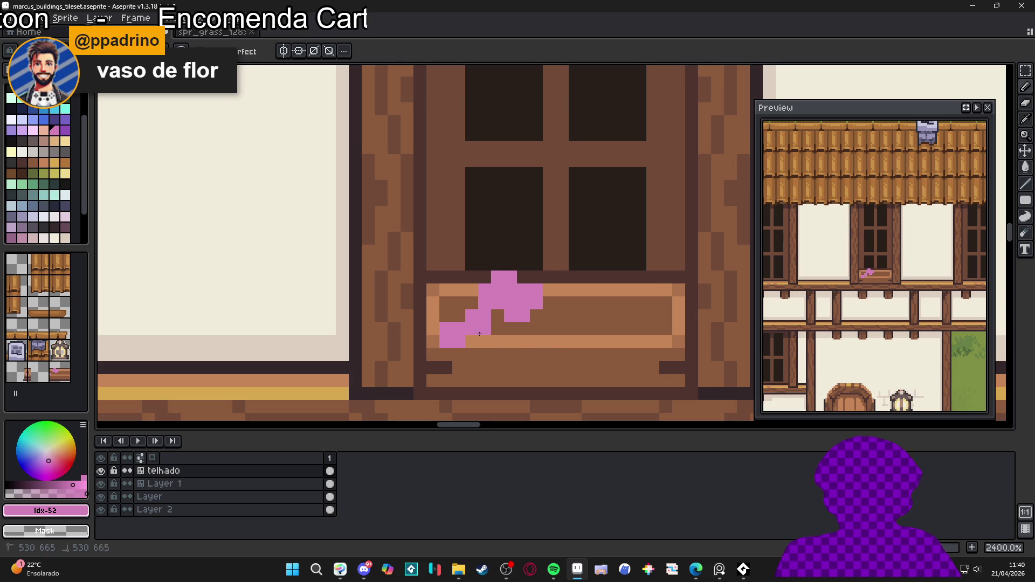
drag(491, 355, 471, 354)
mouse_move(537, 329)
mouse_down()
mouse_move(562, 323)
mouse_move(548, 343)
mouse_move(627, 312)
mouse_up()
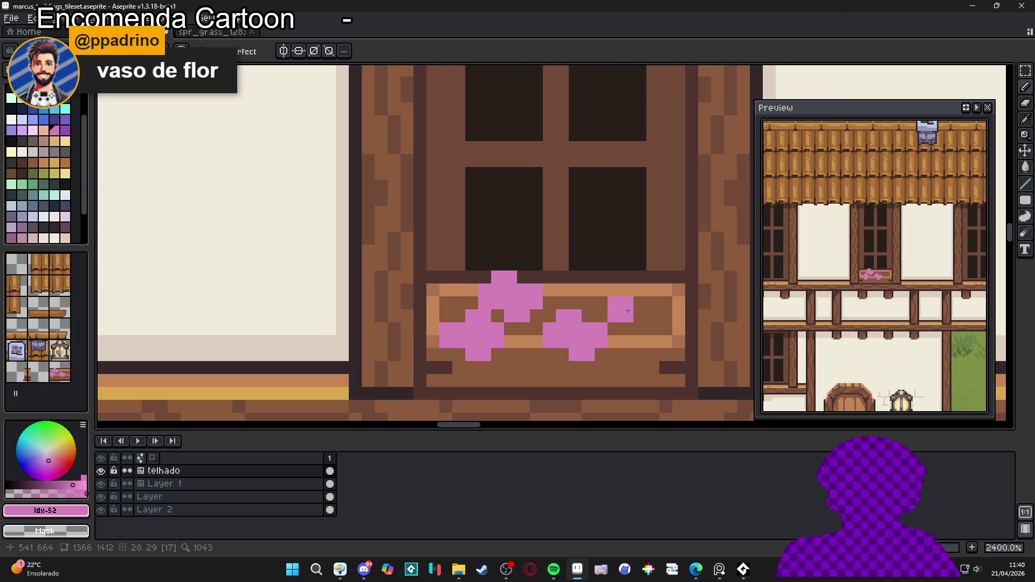
drag(639, 277, 601, 277)
mouse_move(614, 316)
mouse_down()
mouse_move(640, 310)
mouse_move(626, 316)
mouse_move(587, 303)
mouse_move(612, 306)
mouse_up()
key(ctrl+z)
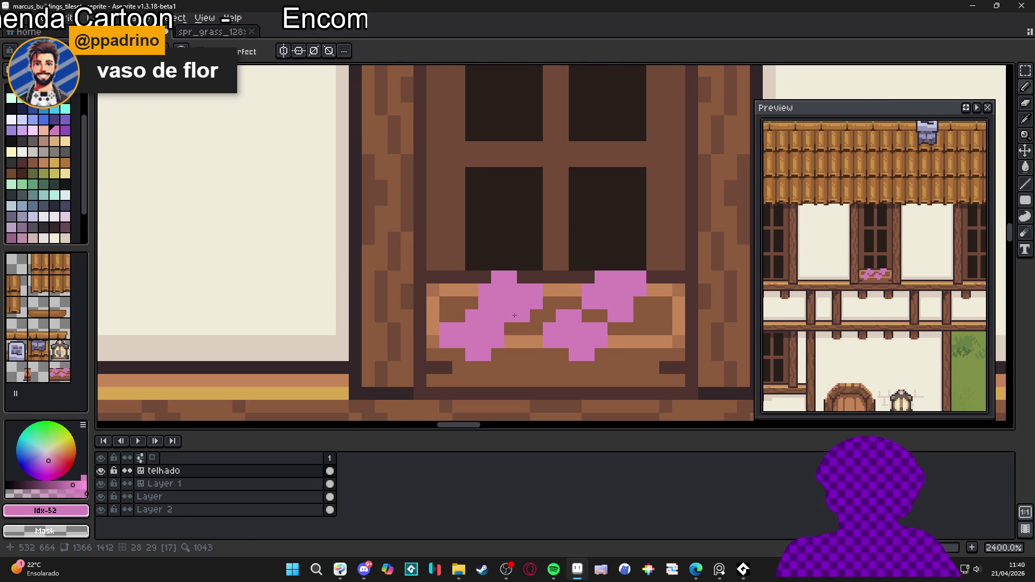
Step: Add light-pink idx-50 highlights to the left flower, undoing the right flower's ones
click(32, 130)
click(510, 302)
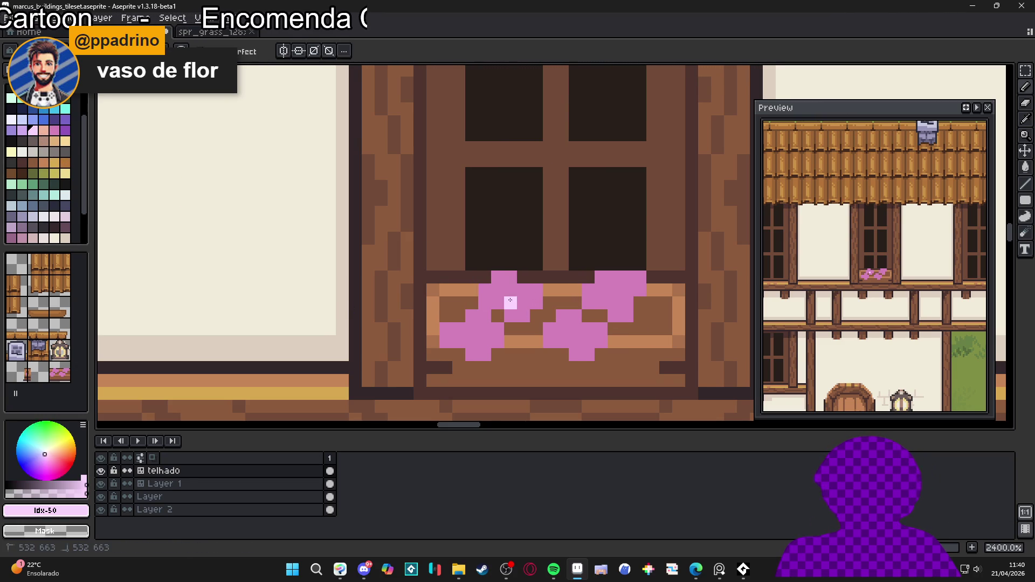
click(485, 329)
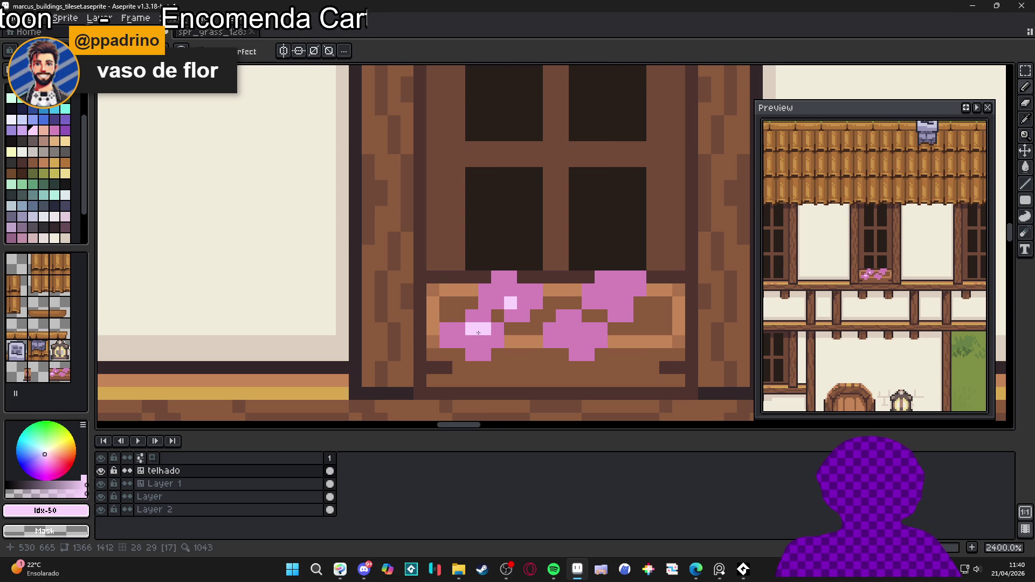
drag(478, 338, 472, 342)
drag(580, 335, 588, 329)
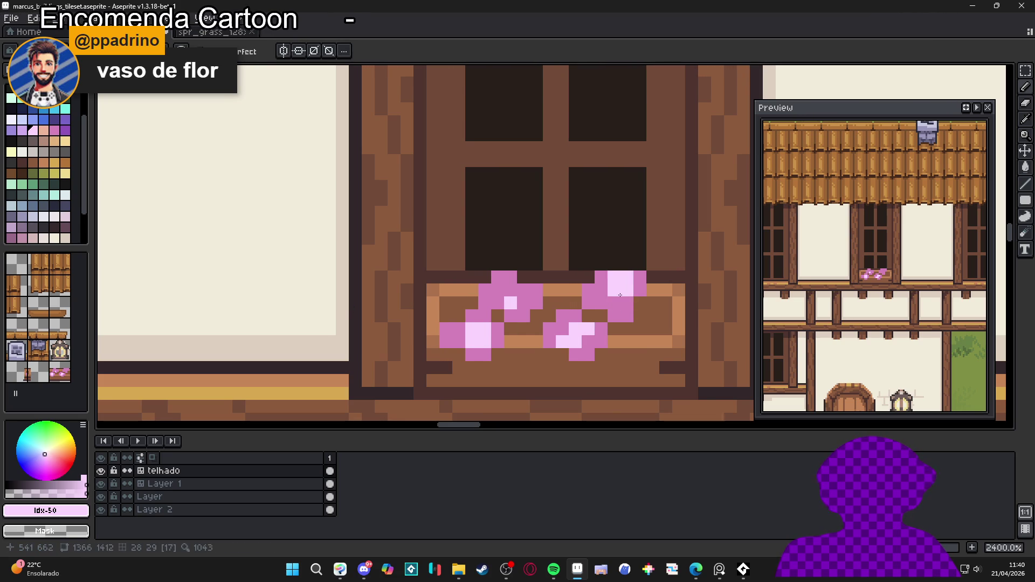
key(ctrl+z)
key(ctrl+z)
key(ctrl+z)
key(ctrl+z)
key(ctrl+z)
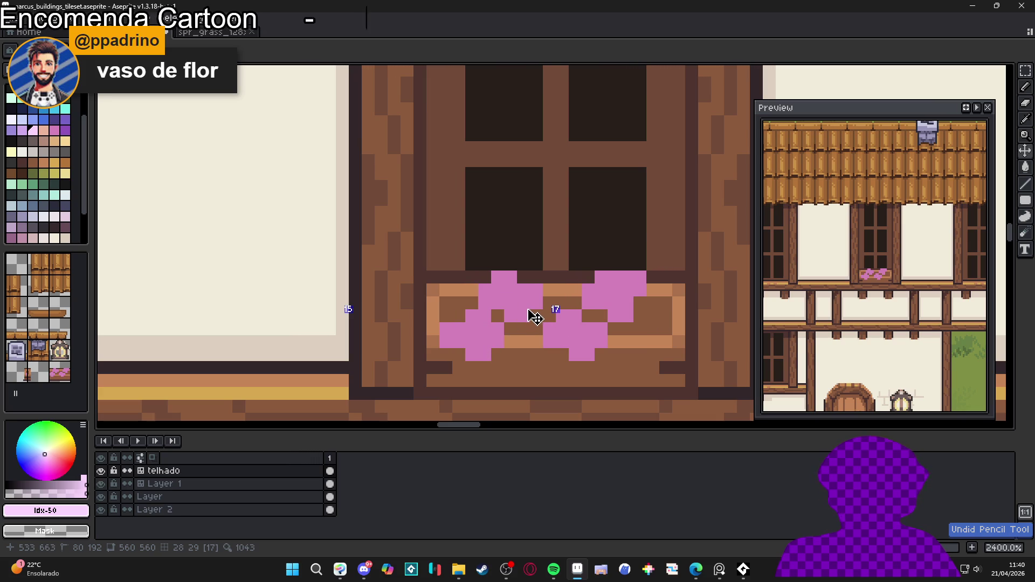
Step: Shade both flower clusters with dark purple idx-53 using 1–2px brushes
click(64, 130)
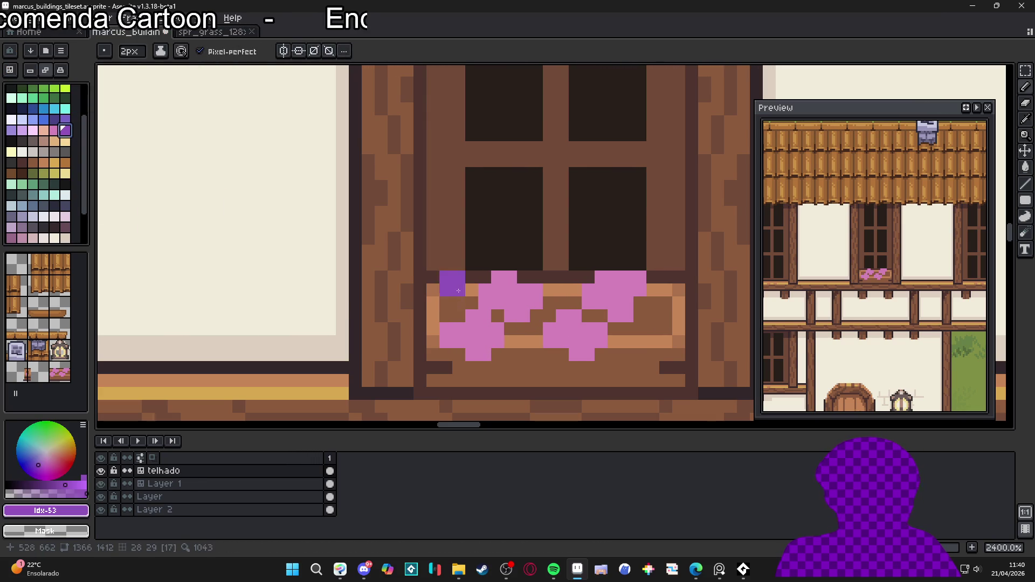
click(504, 283)
click(530, 297)
click(482, 328)
click(455, 342)
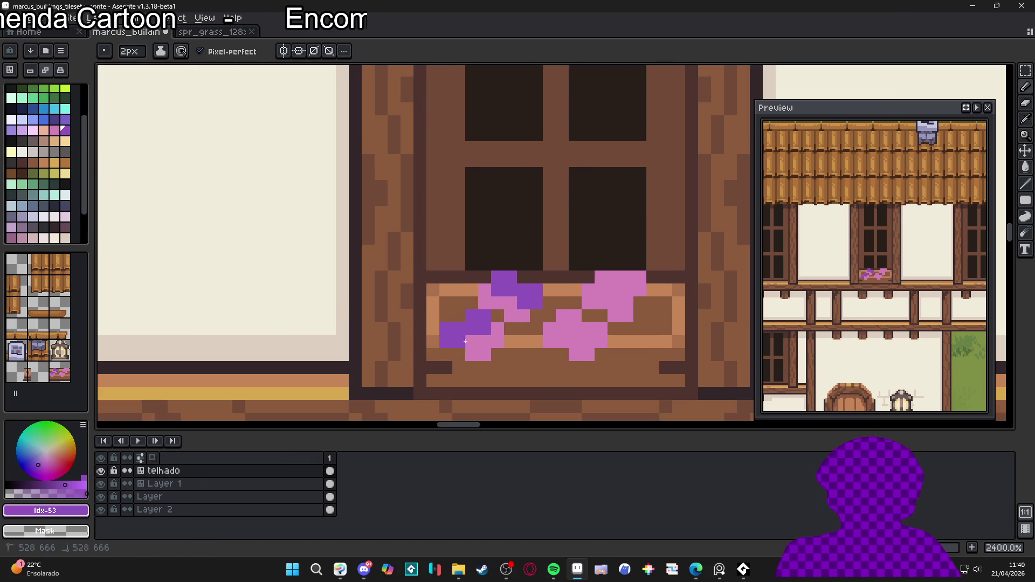
click(571, 330)
key(minus)
click(589, 329)
click(601, 277)
key(plus)
click(613, 289)
Step: Recolour the right flower's top block with #9052bc and darken its lower-right pixels
right_click(641, 292)
click(47, 491)
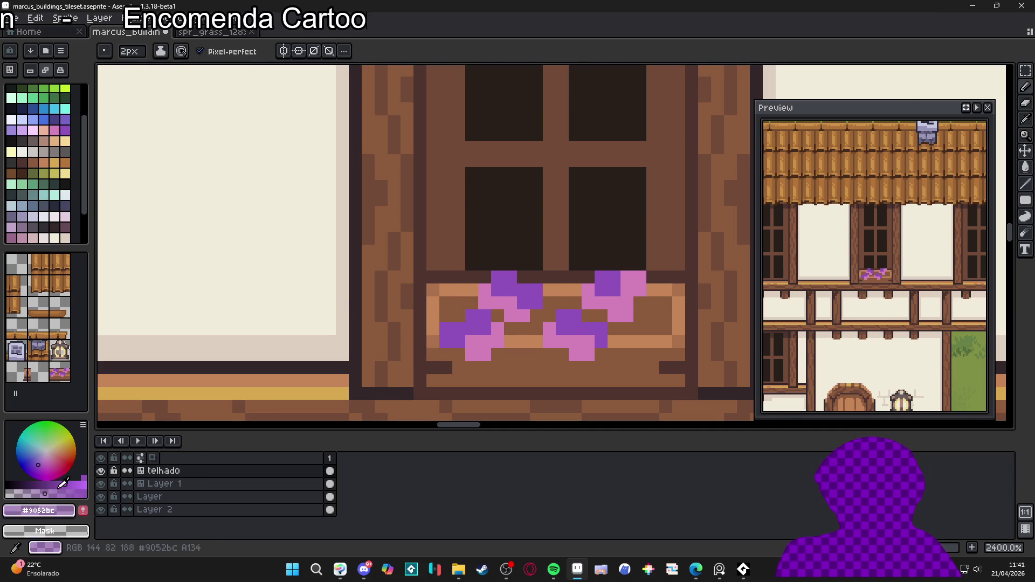
click(633, 284)
key(minus)
click(626, 317)
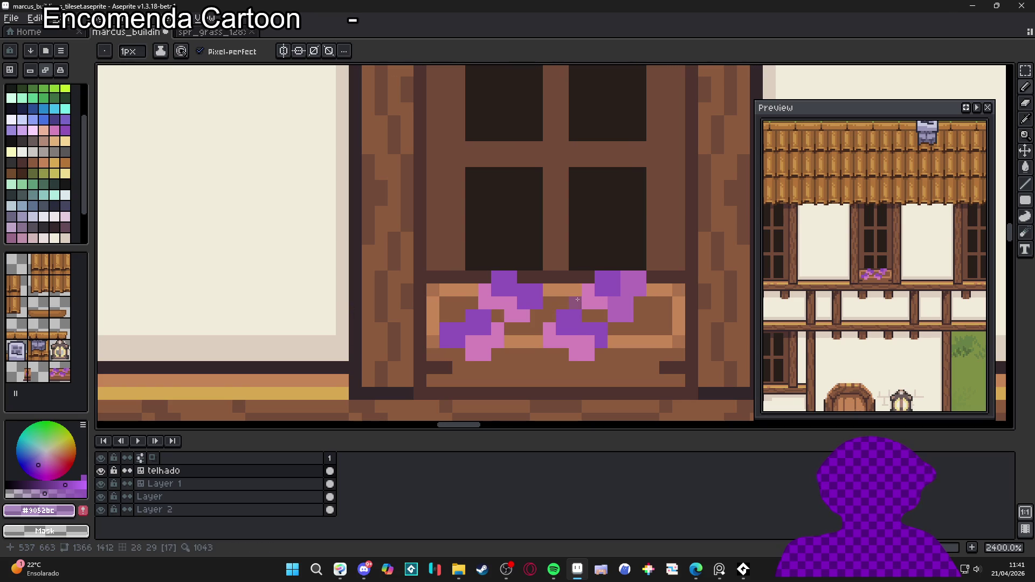
Step: Add pale idx-89 highlight pixels to the blossoms, undoing the lower ones
click(65, 195)
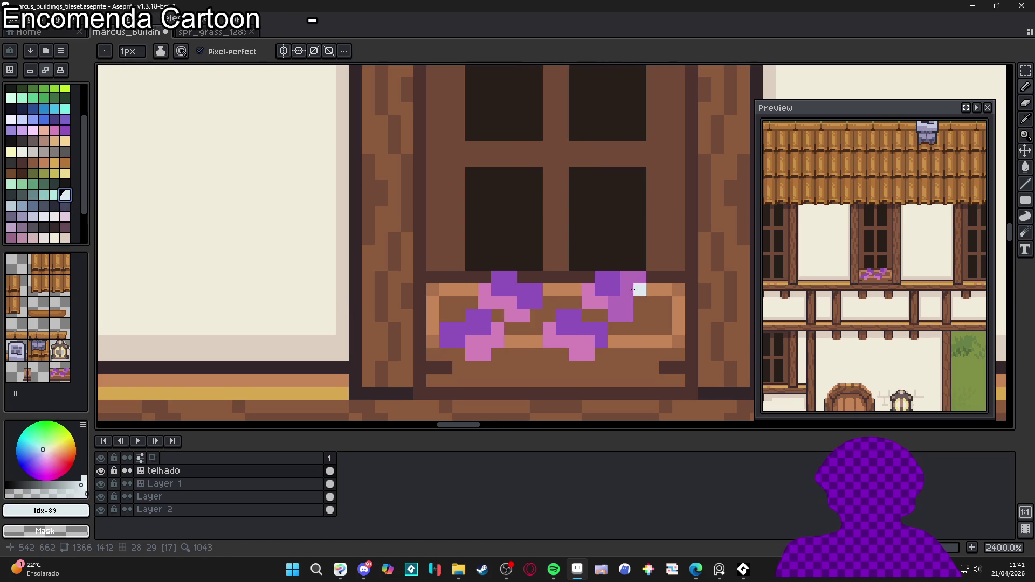
click(624, 291)
click(522, 289)
click(484, 329)
click(472, 329)
click(562, 329)
click(574, 330)
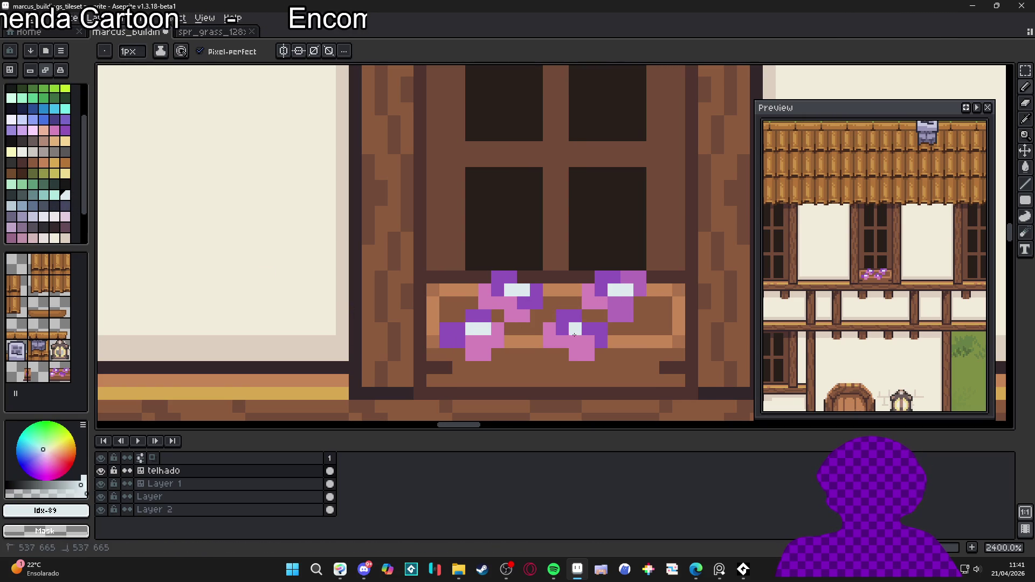
scroll(575, 330, down, 2)
key(ctrl+z)
key(ctrl+z)
key(ctrl+z)
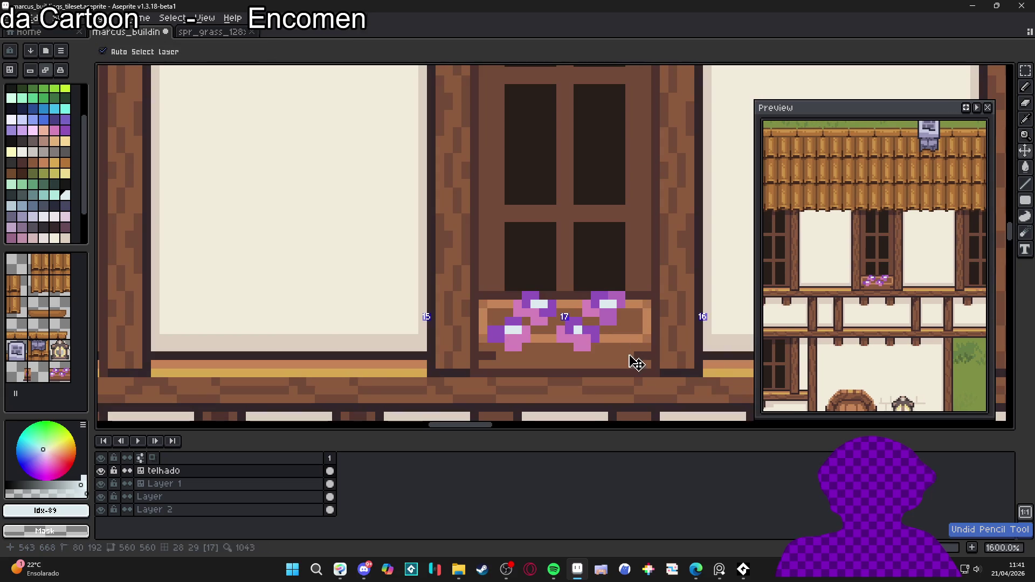
Step: Paint green leaves down the box's lower right after undoing a stray highlight
click(534, 296)
key(ctrl+z)
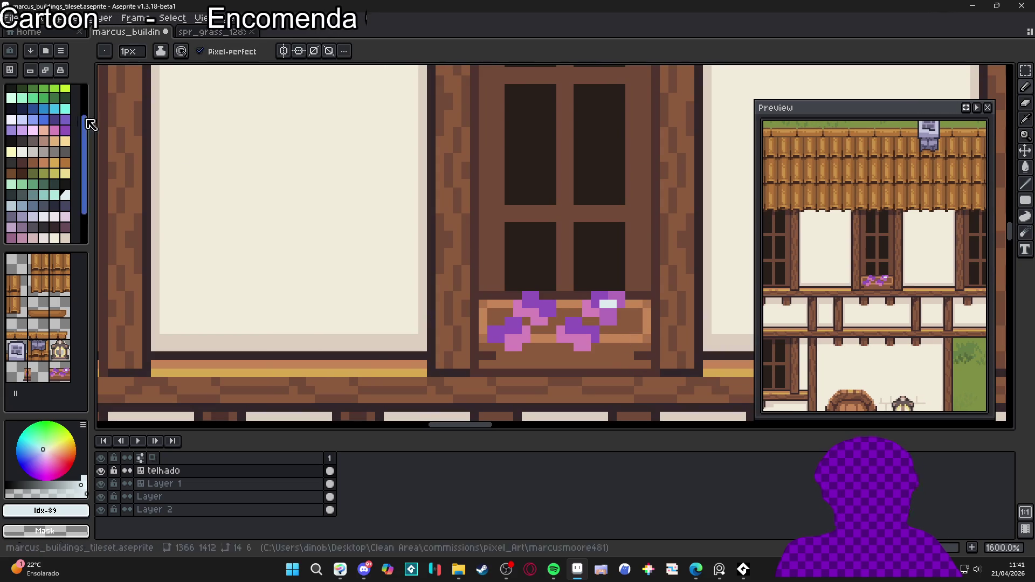
click(54, 98)
mouse_move(609, 327)
mouse_down()
mouse_move(622, 326)
mouse_move(612, 338)
mouse_up()
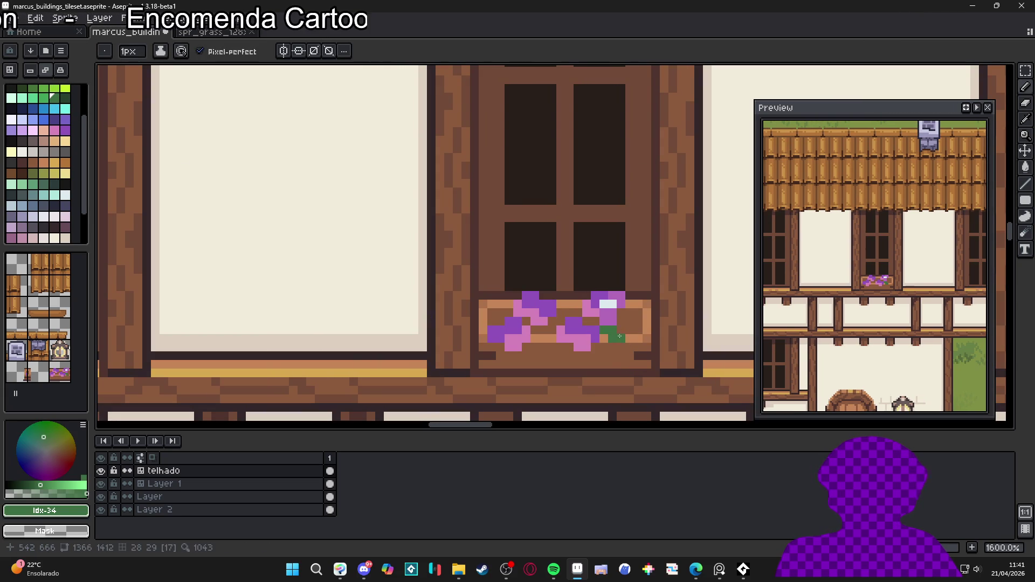
drag(613, 358, 611, 366)
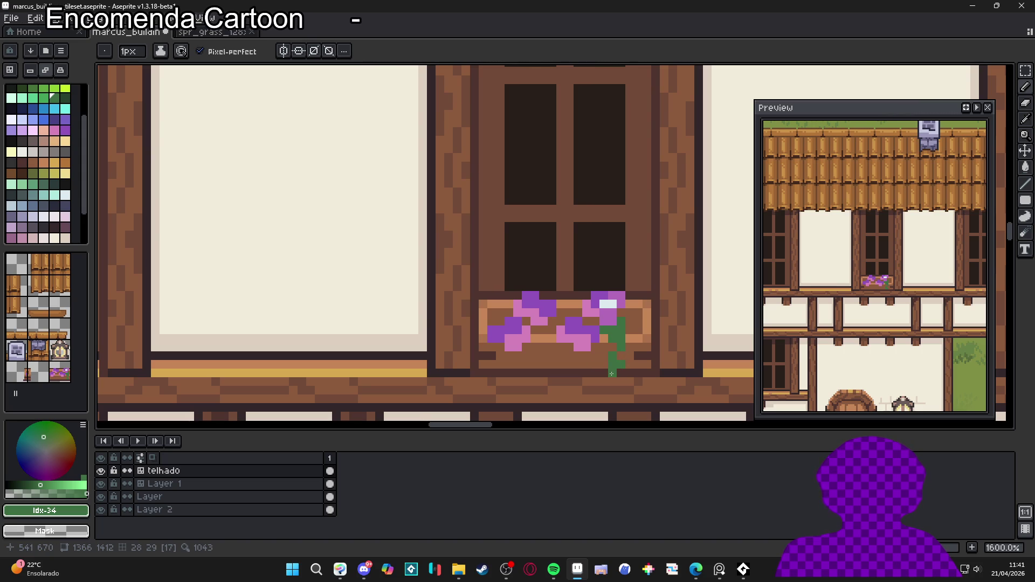
Step: With the pixel grid shown, paint a diagonal green stem trailing down the box
key(ctrl+apostrophe)
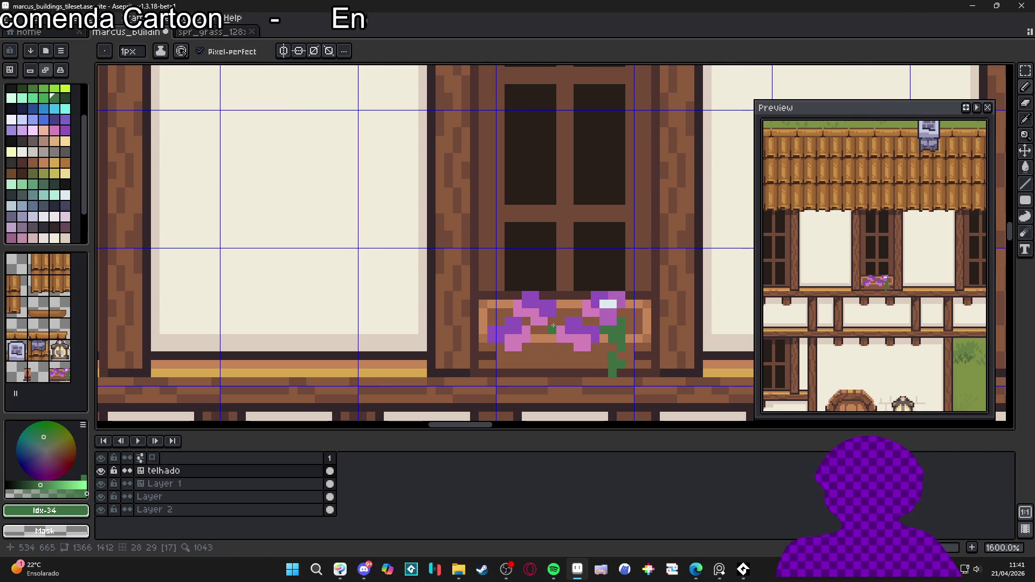
drag(551, 328, 570, 303)
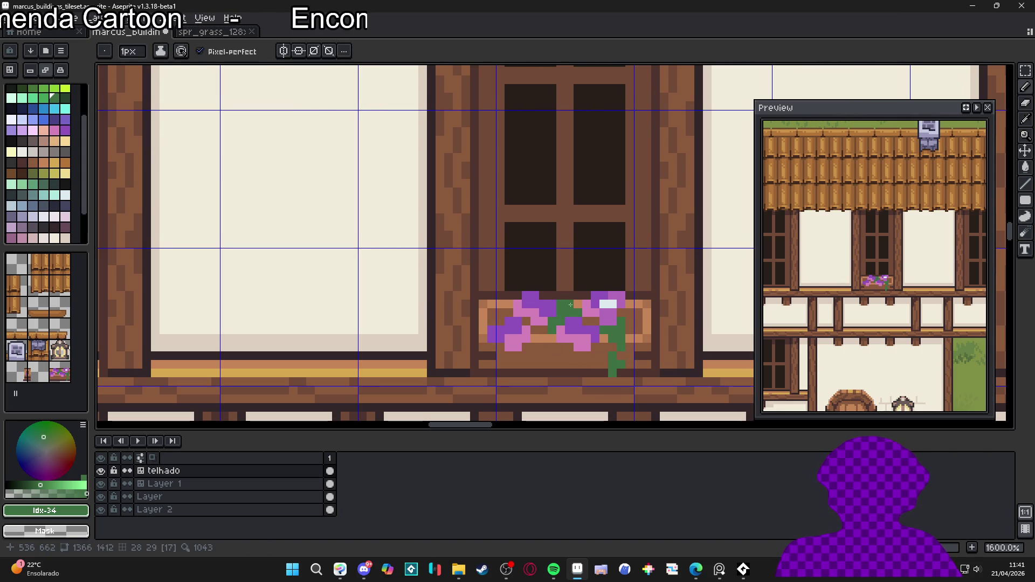
drag(547, 336, 552, 356)
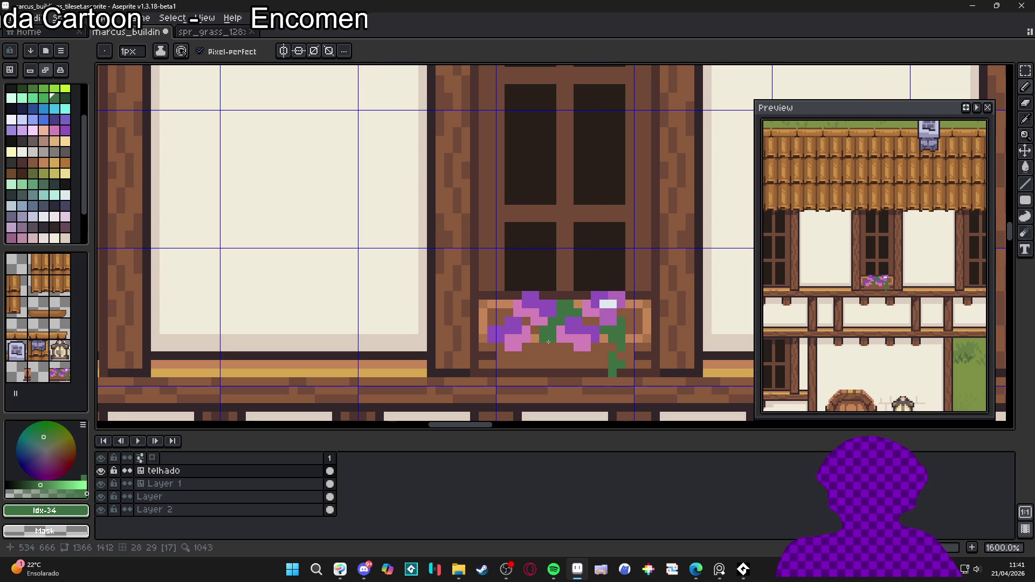
click(550, 374)
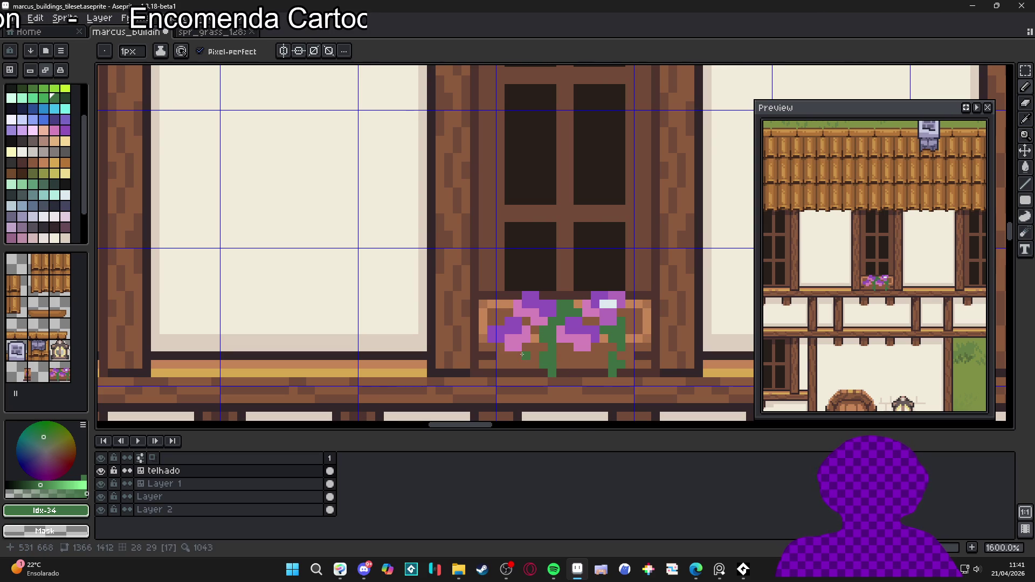
drag(528, 365, 528, 372)
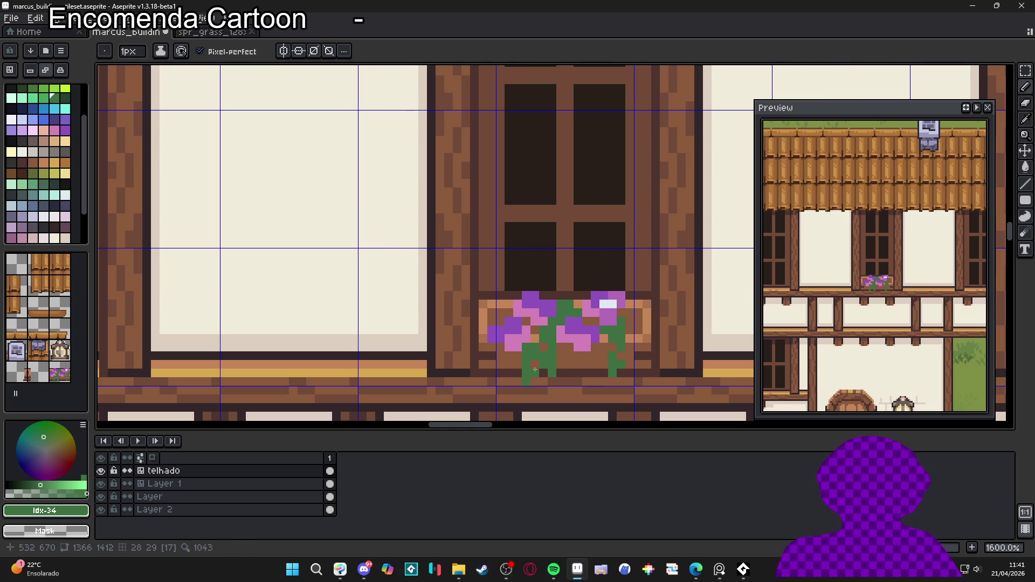
Step: Brighten a pink cell and add green leaves along the box's right and left rims
click(528, 322)
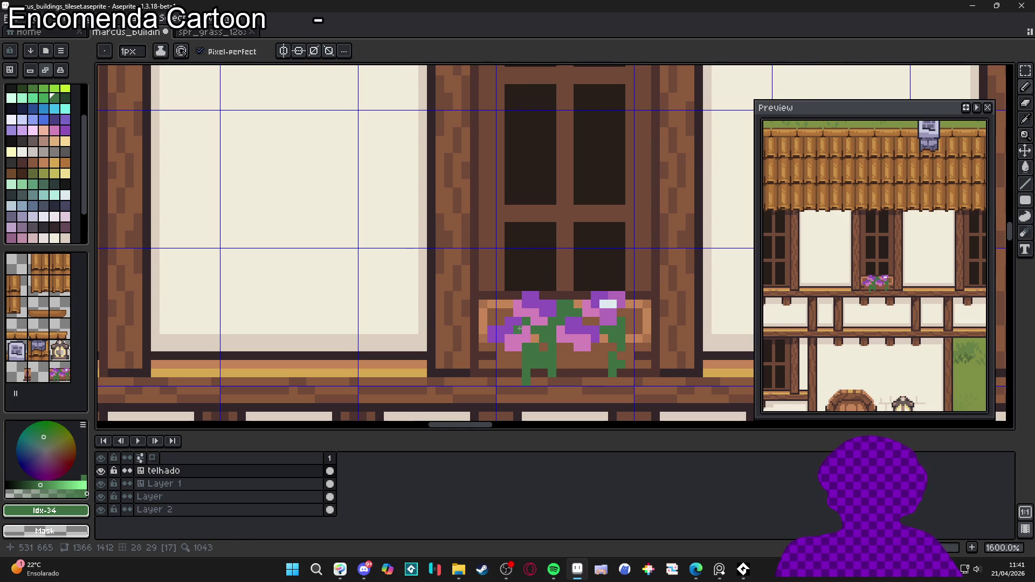
click(638, 323)
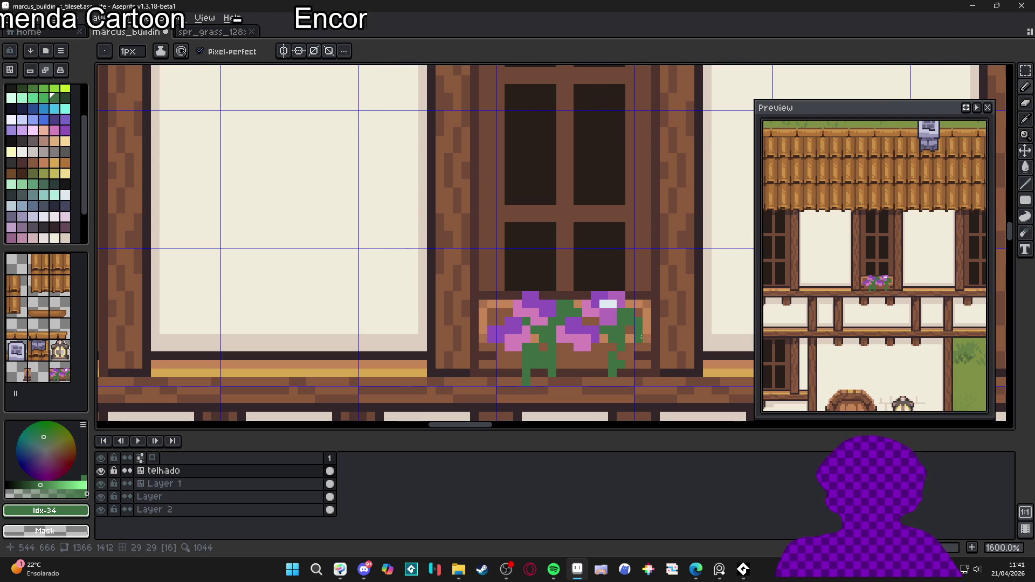
click(576, 339)
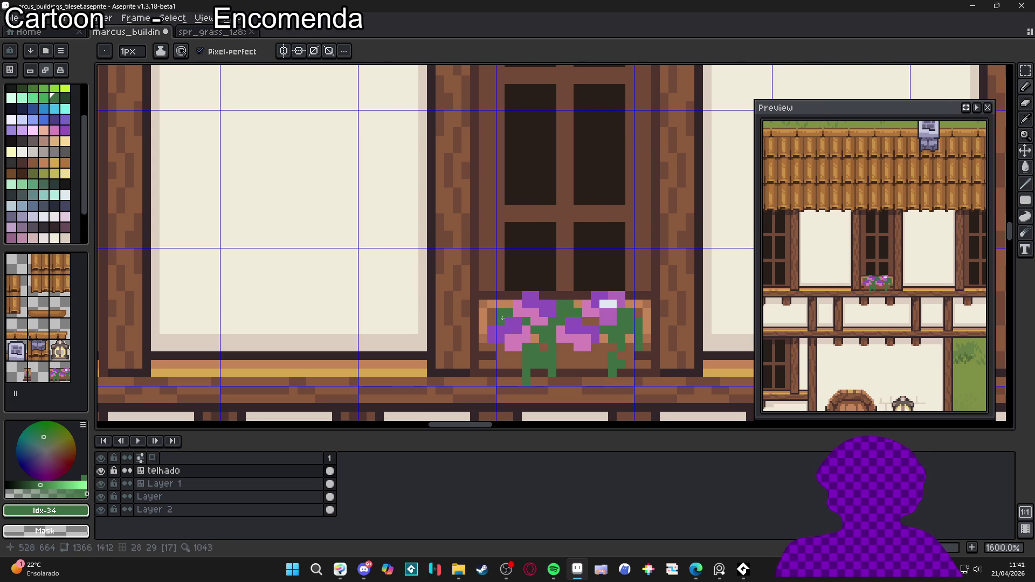
click(483, 328)
click(483, 337)
click(485, 354)
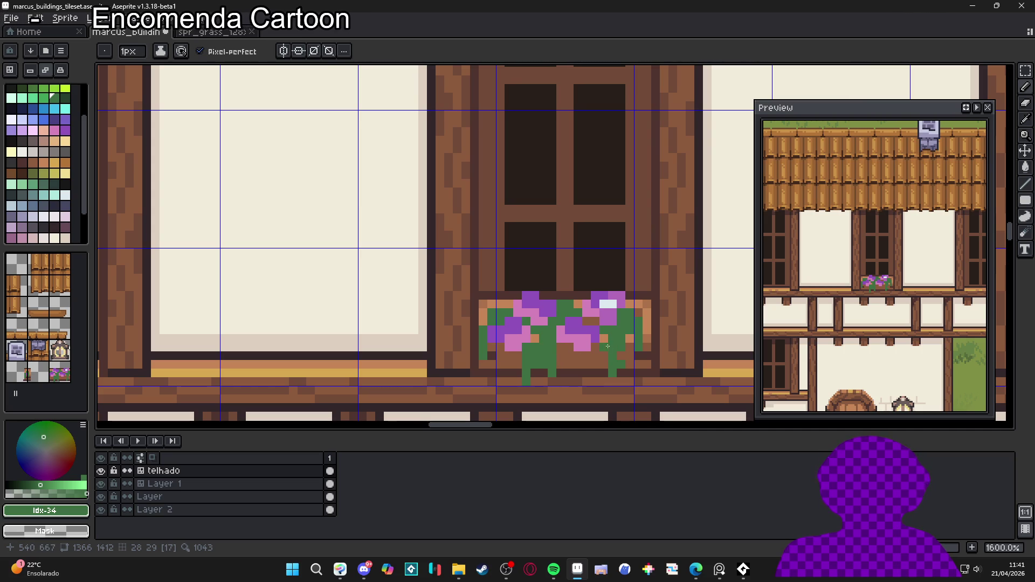
Step: Add dark green leaf tips and dark purple pixels along the flower box's top
click(569, 296)
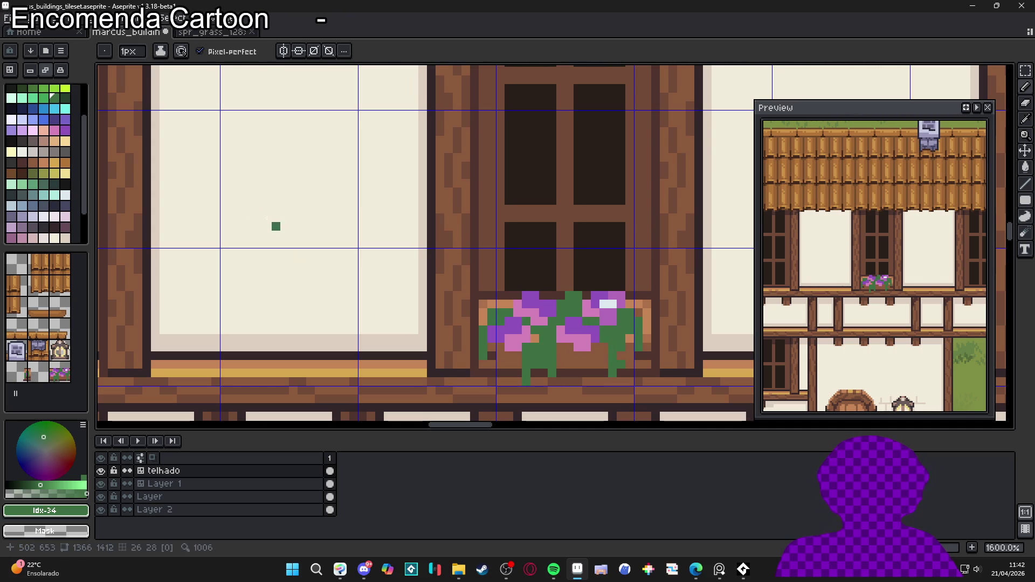
click(67, 98)
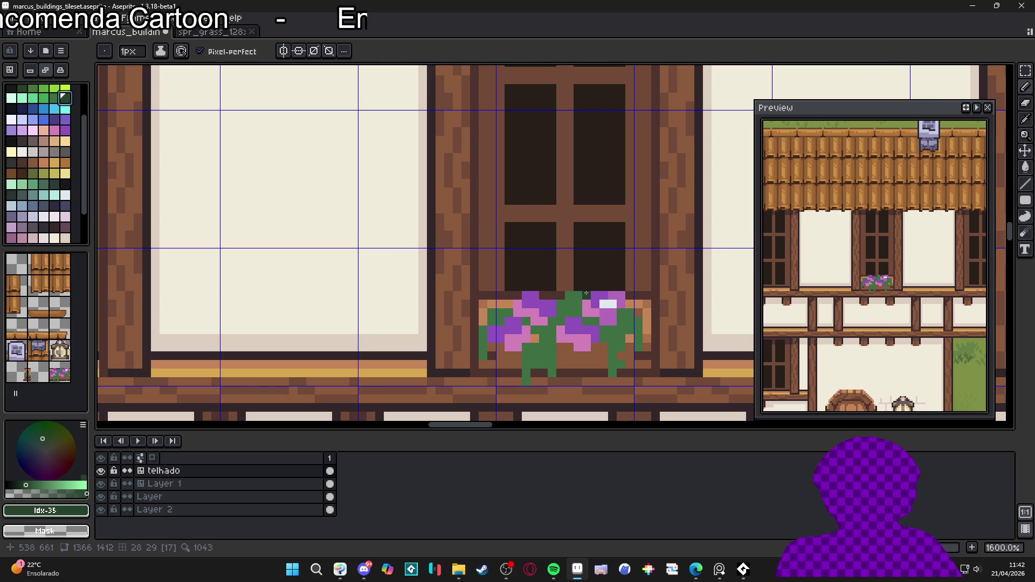
click(570, 286)
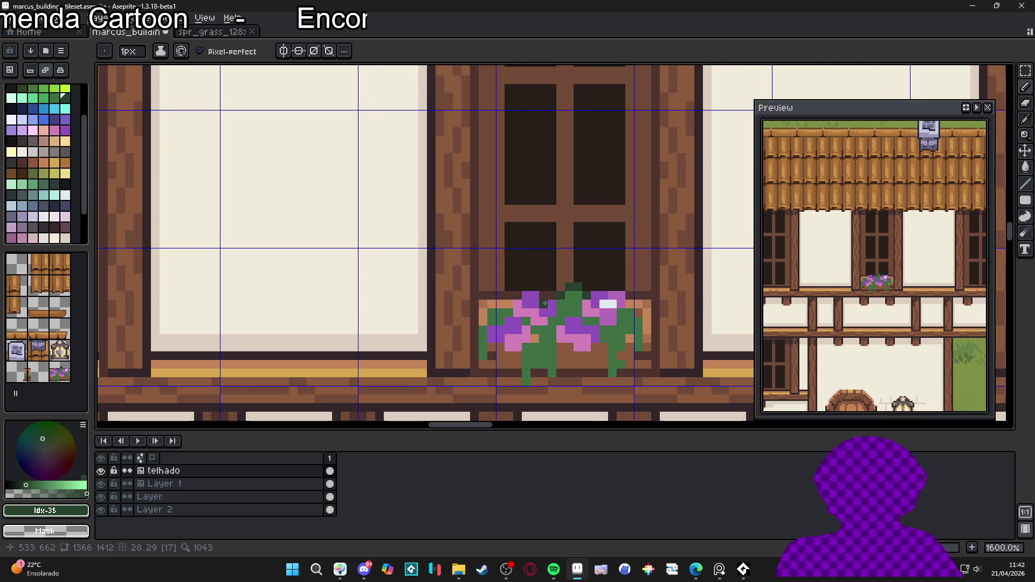
click(54, 119)
click(565, 292)
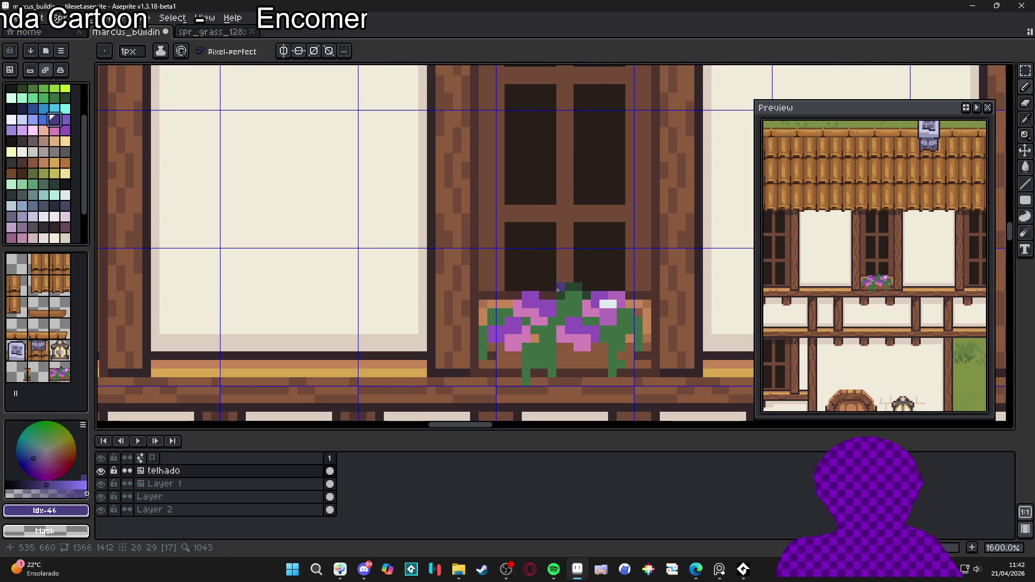
drag(535, 287, 526, 287)
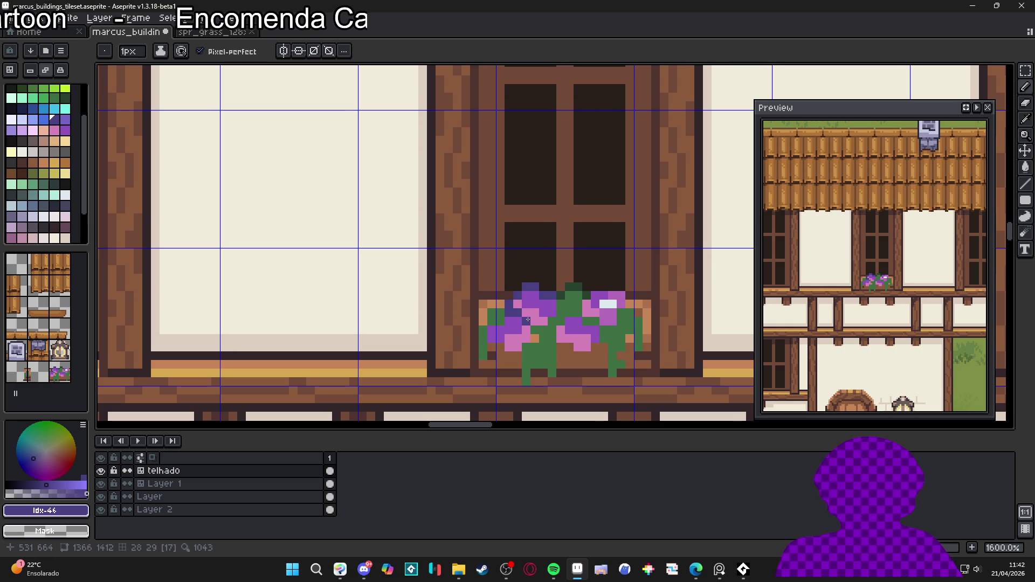
drag(534, 330, 534, 339)
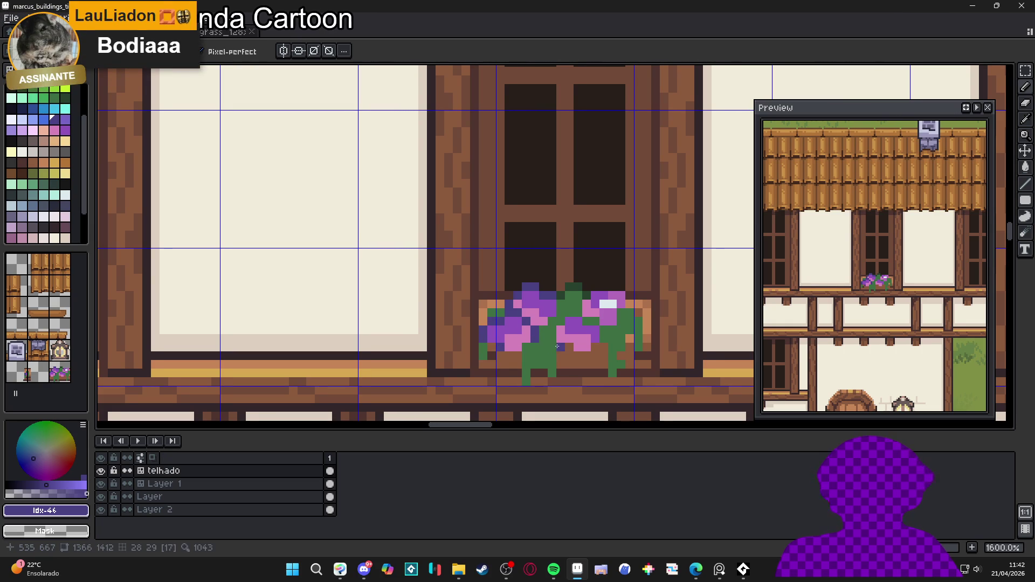
Step: Add a two-pixel pale lilac highlight to one flower
scroll(554, 345, right, 1)
scroll(586, 344, down, 5)
scroll(475, 329, up, 7)
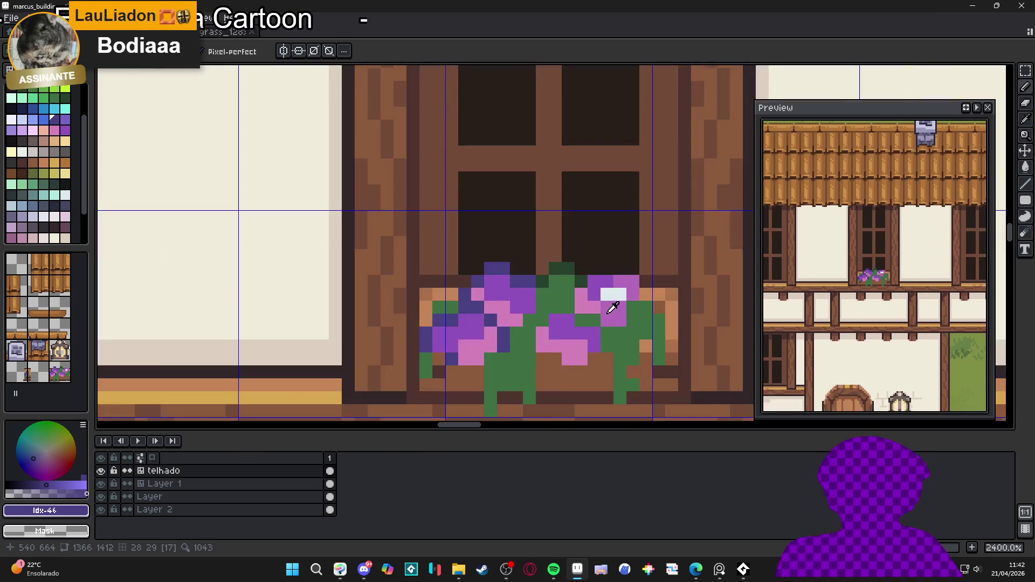
alt+click(614, 294)
click(477, 333)
drag(475, 329, 465, 333)
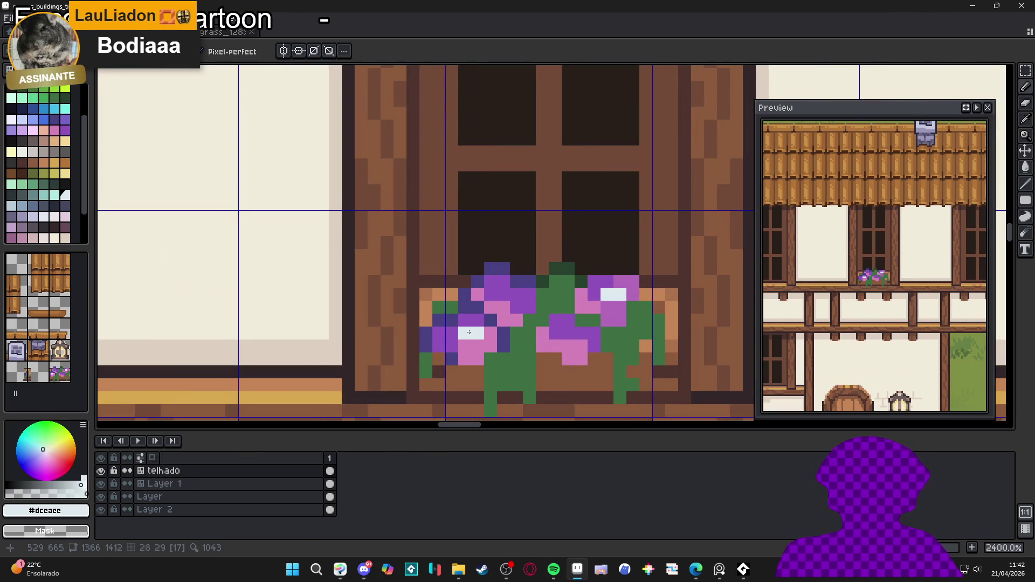
Step: Add teal highlight pixels to the flowers, turning the white flower pixel teal
scroll(478, 333, down, 2)
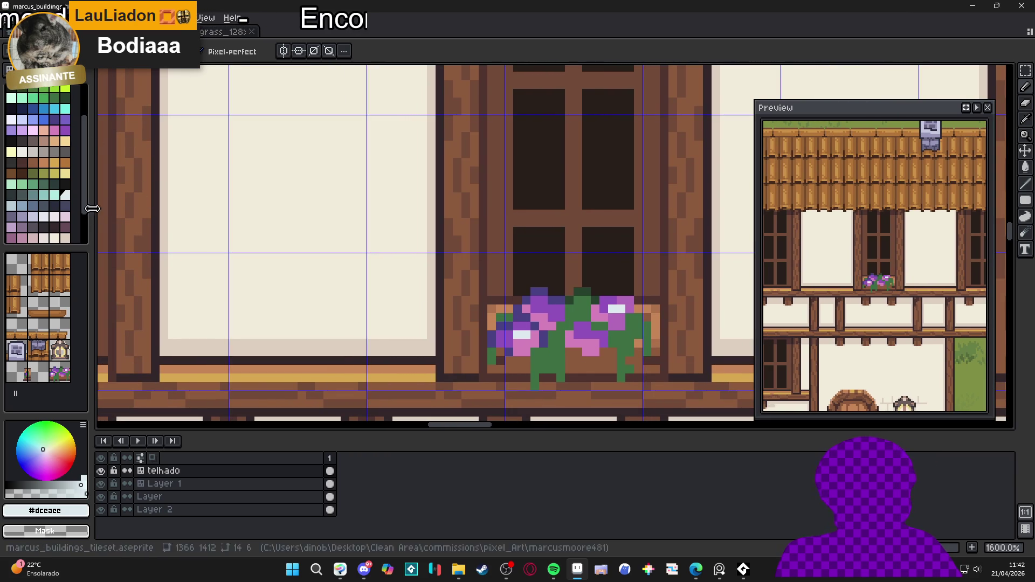
click(44, 194)
scroll(591, 338, up, 2)
click(489, 335)
click(481, 333)
click(571, 334)
click(583, 334)
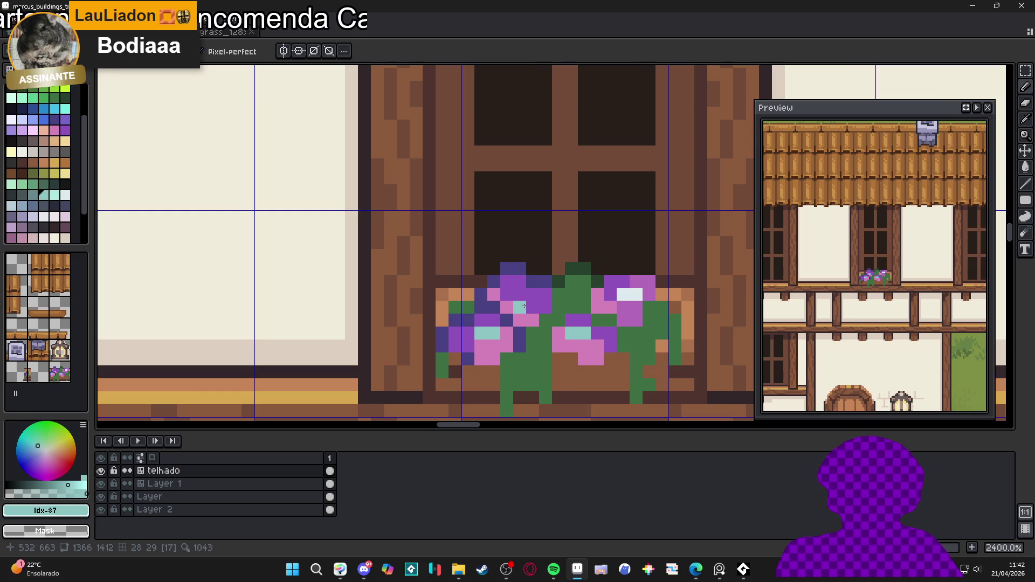
Step: Darken some purple petals with the dark window-pane colour and recolour an indigo petal pink
alt+click(540, 268)
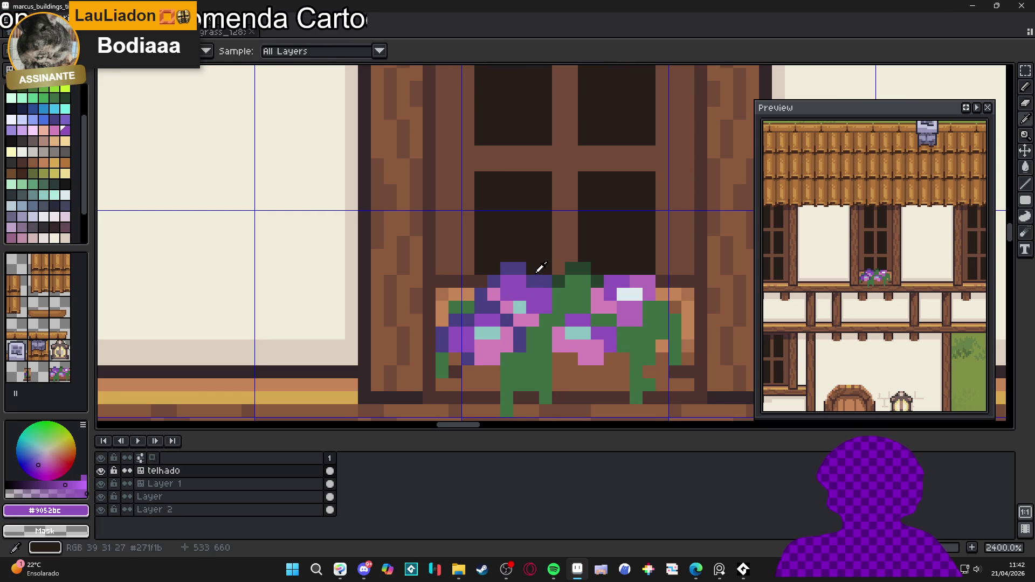
drag(532, 294, 534, 282)
alt+click(545, 282)
scroll(554, 314, down, 3)
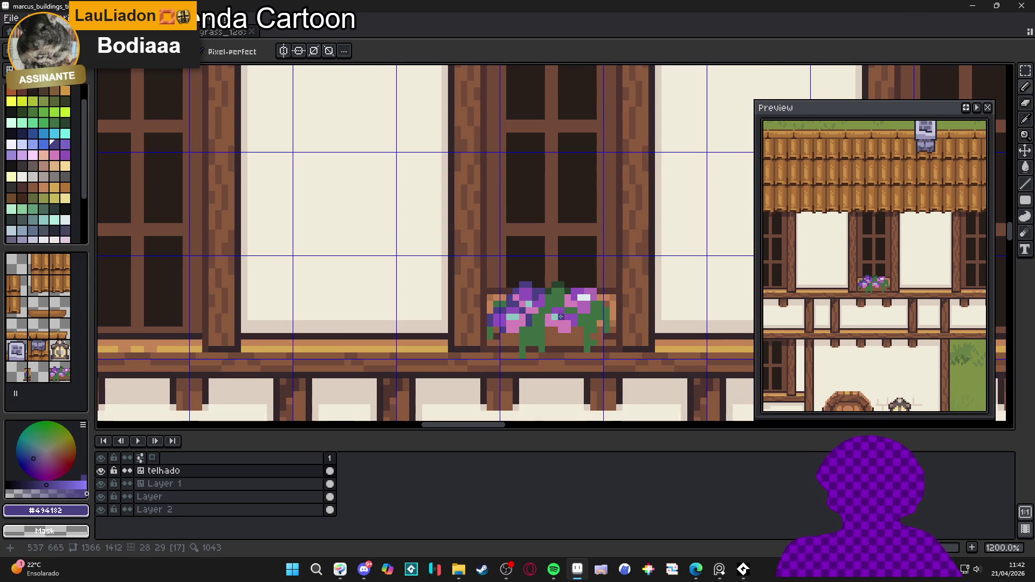
scroll(564, 315, up, 3)
alt+click(513, 276)
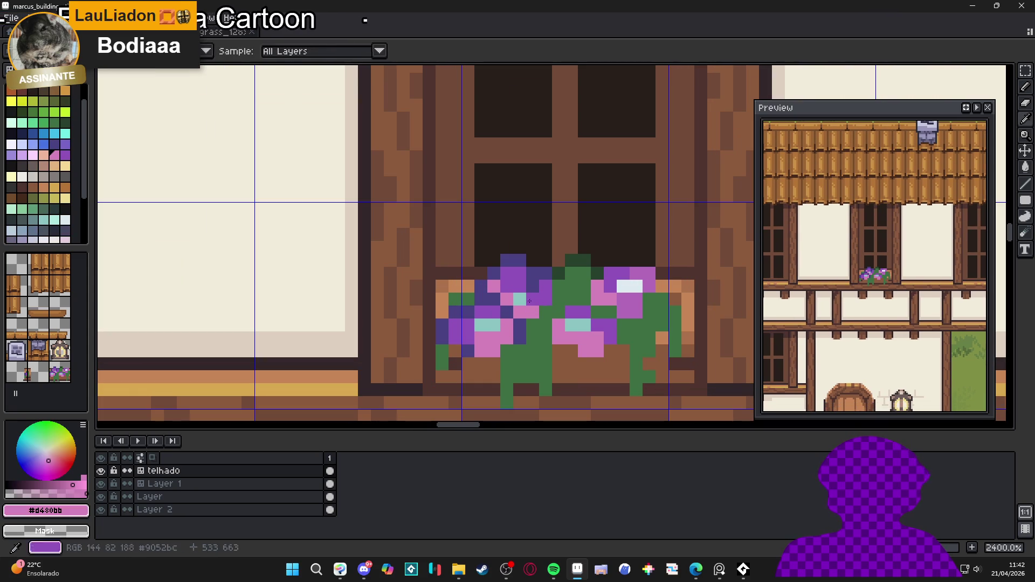
click(520, 286)
Step: Sample the pink, mid purple and dark purple shading colours from the flowers
alt+click(522, 294)
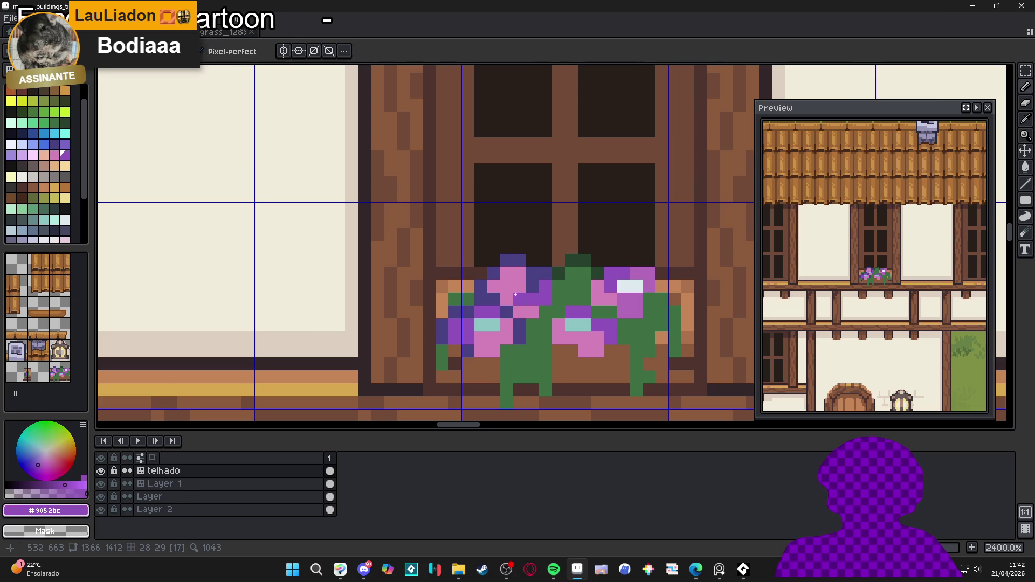
scroll(521, 295, down, 3)
scroll(526, 294, down, 2)
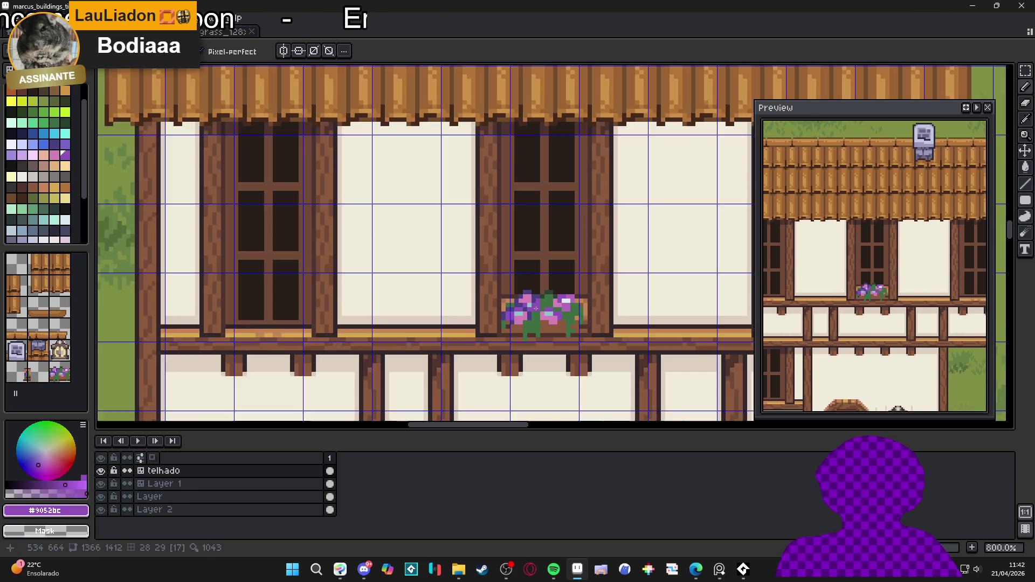
scroll(527, 293, up, 2)
alt+click(527, 294)
scroll(575, 312, up, 1)
alt+click(586, 305)
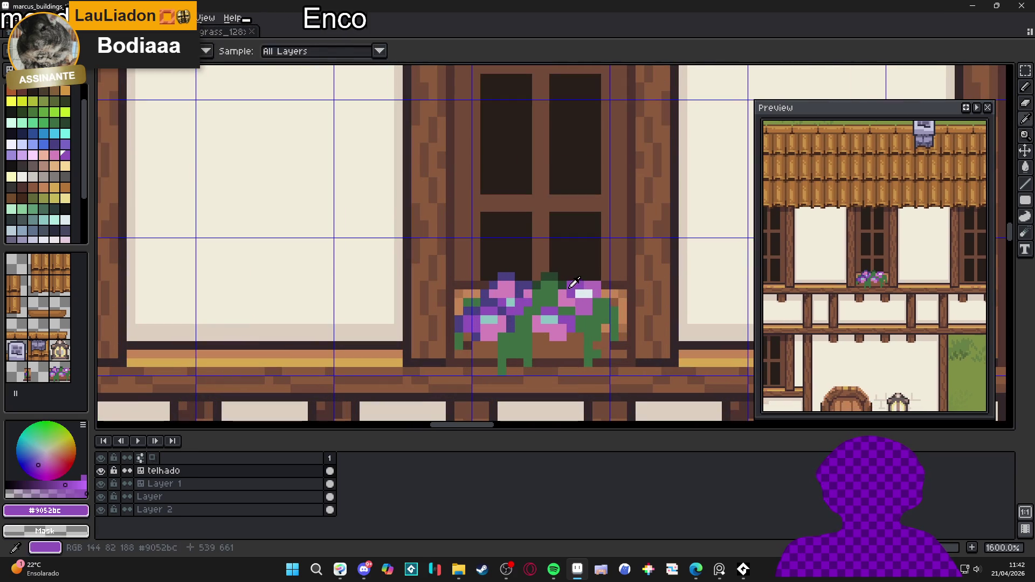
scroll(587, 290, down, 1)
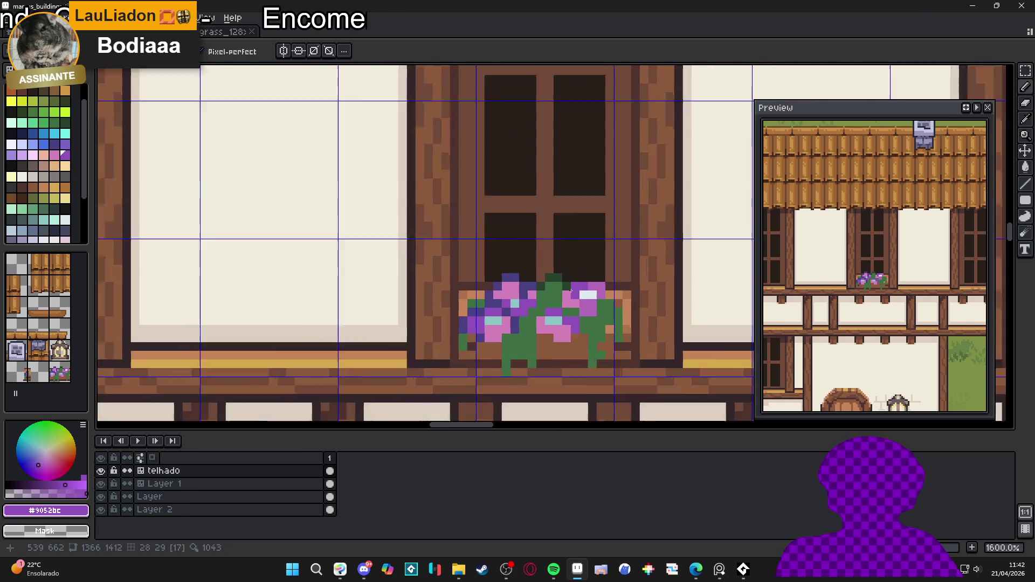
scroll(582, 280, up, 3)
alt+click(512, 284)
scroll(568, 288, down, 3)
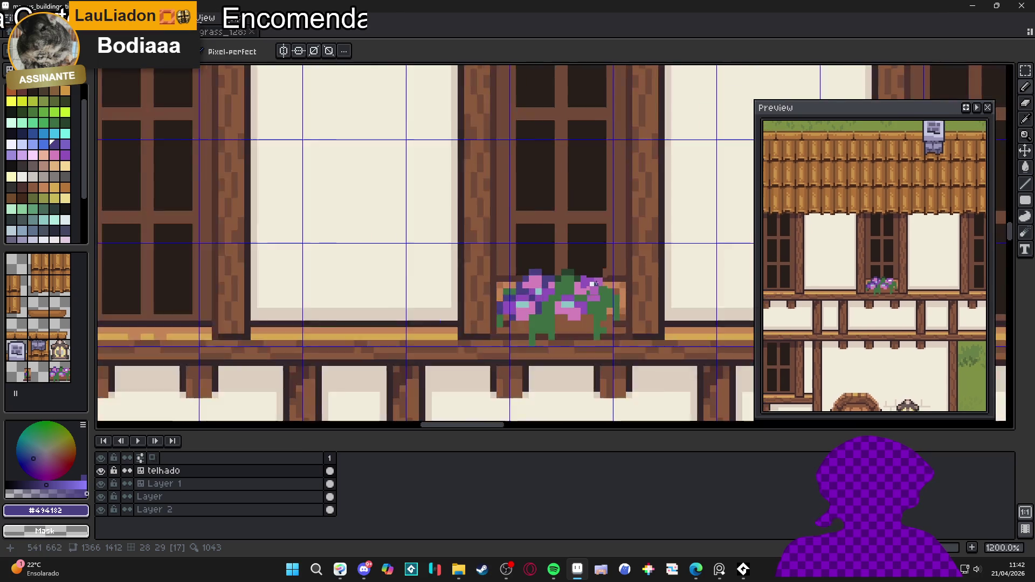
scroll(571, 293, up, 2)
Step: Brighten a few leaf pixels in the flower box with a lighter green
alt+click(580, 286)
click(43, 123)
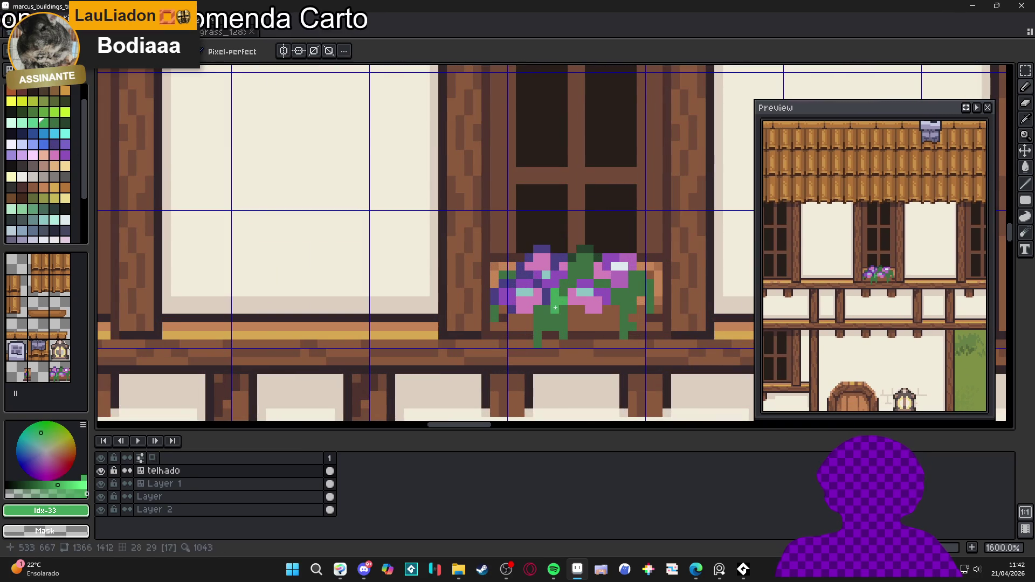
click(588, 263)
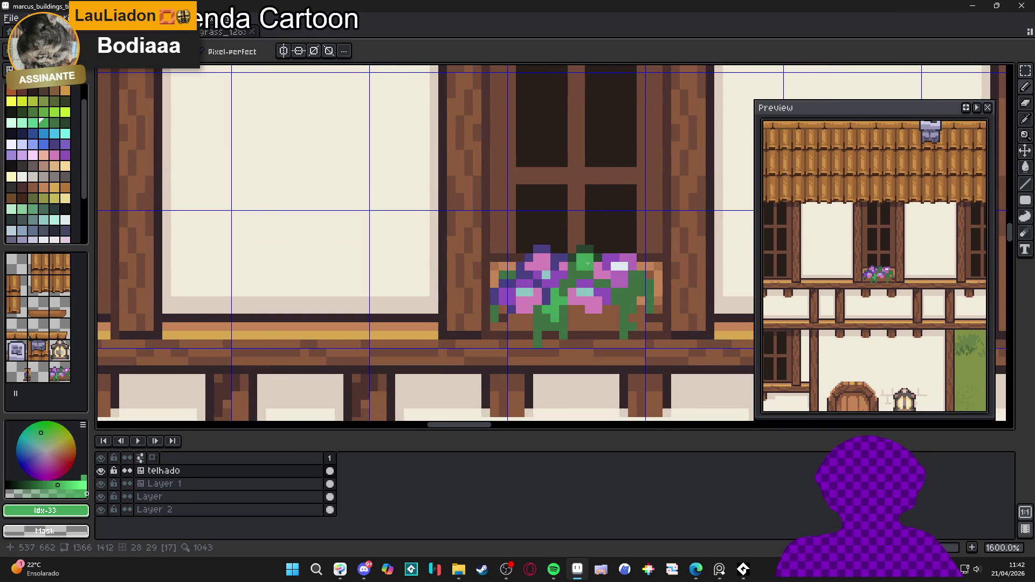
key(v)
key(b)
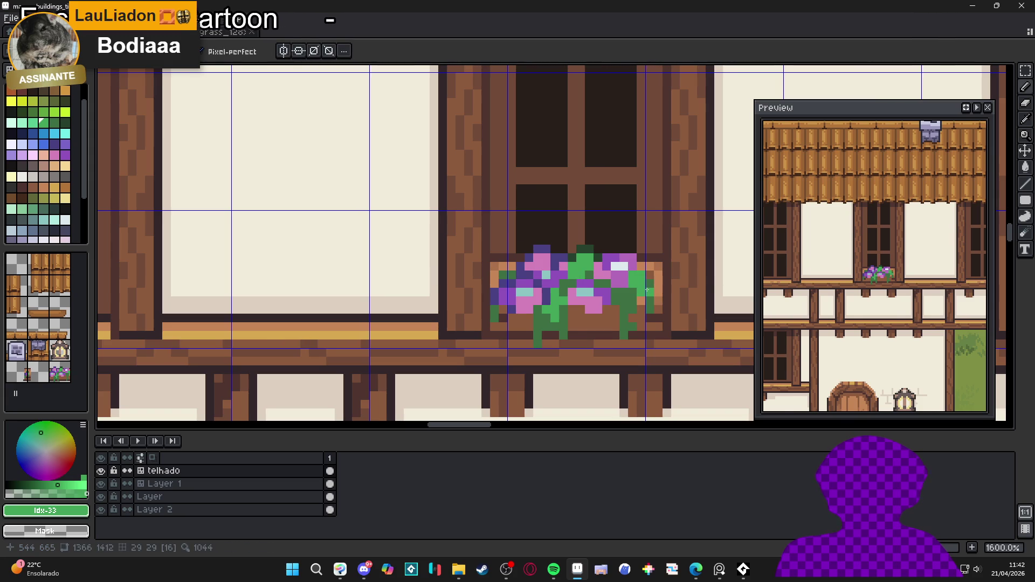
scroll(647, 290, down, 5)
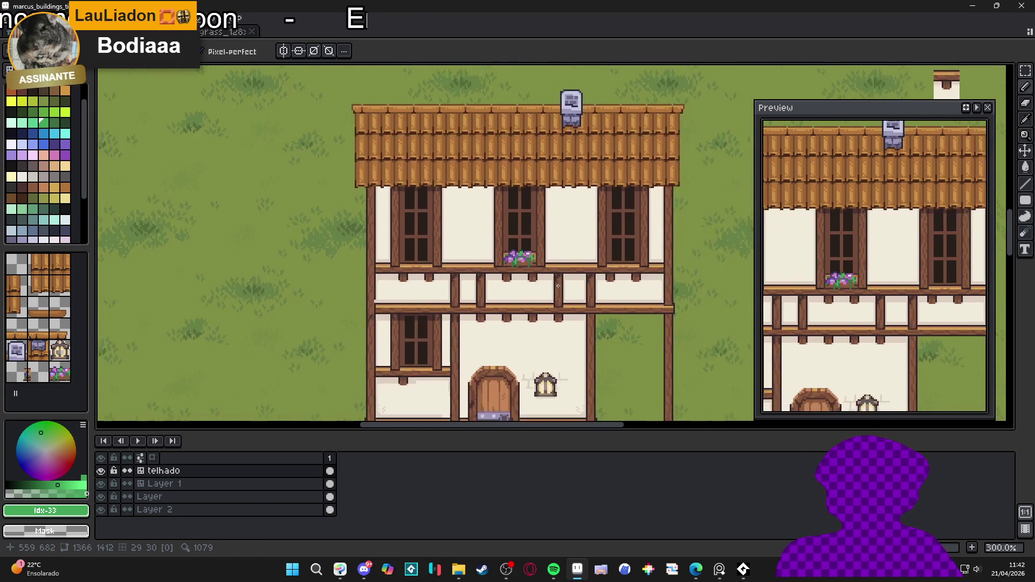
Step: Shade the flower box below the flowers with dark purple pixels
scroll(557, 285, down, 1)
scroll(560, 307, up, 1)
scroll(555, 305, down, 1)
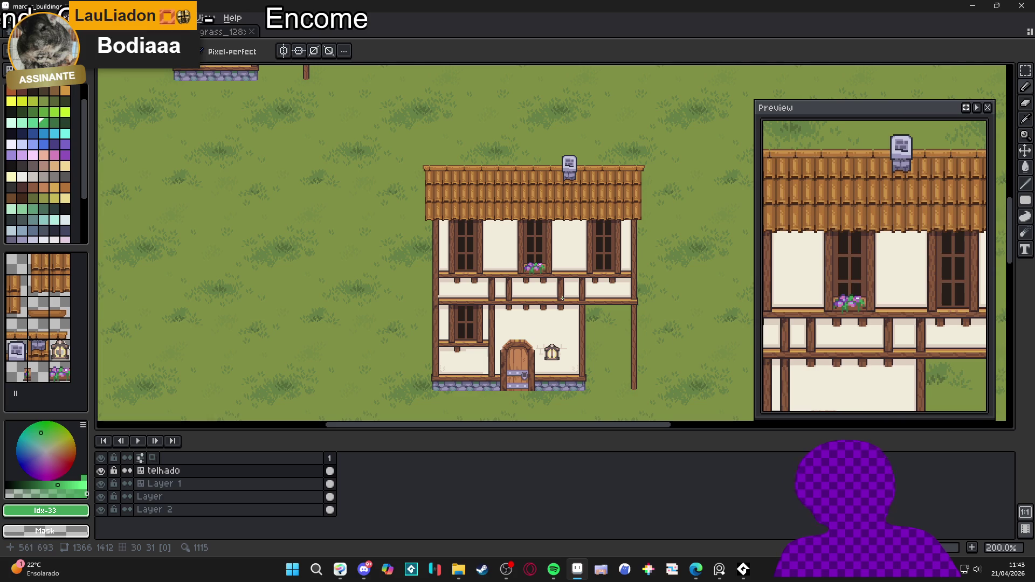
scroll(562, 299, up, 4)
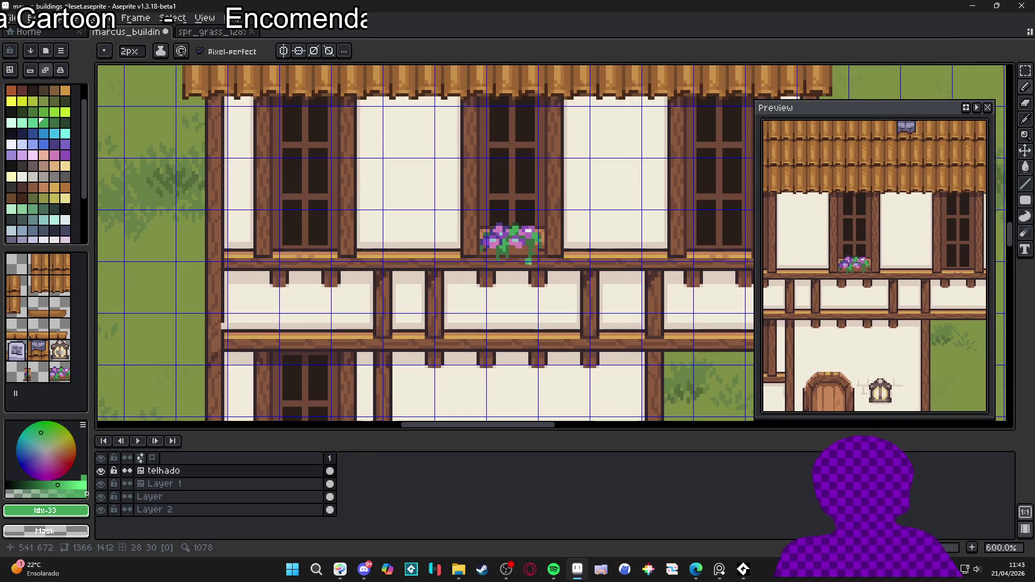
scroll(532, 245, up, 4)
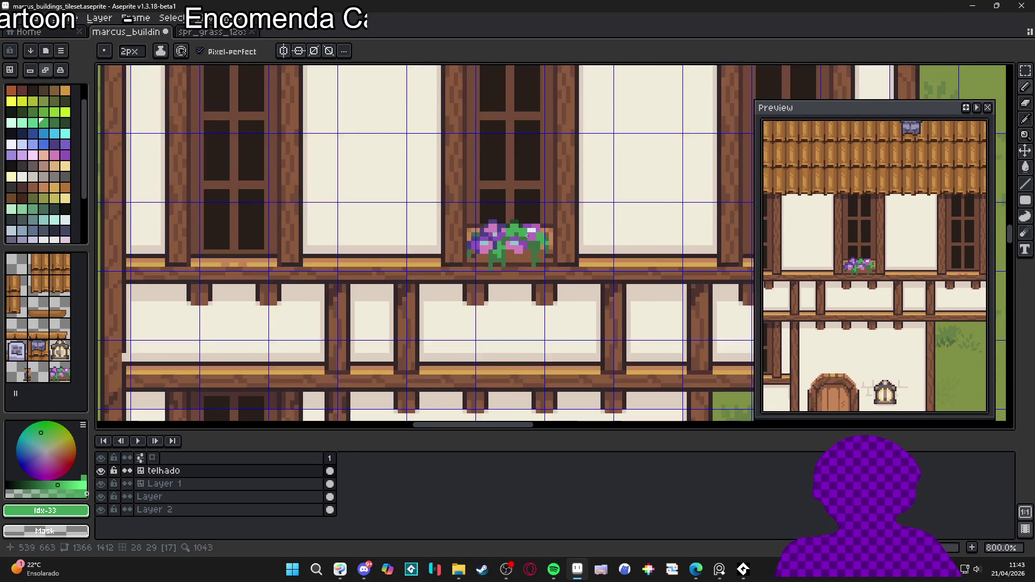
scroll(538, 247, down, 3)
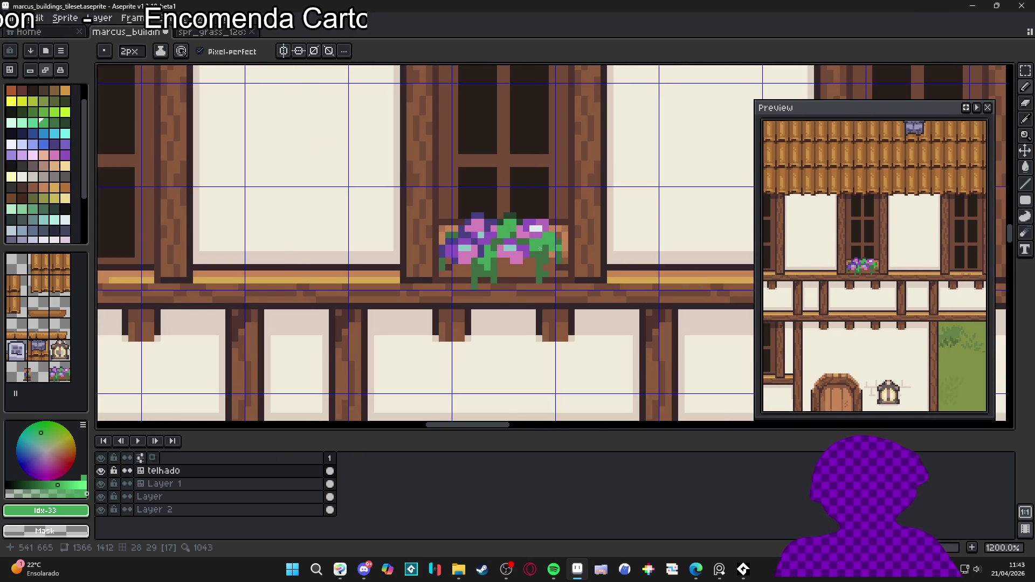
scroll(538, 247, down, 3)
scroll(495, 259, up, 8)
alt+click(469, 249)
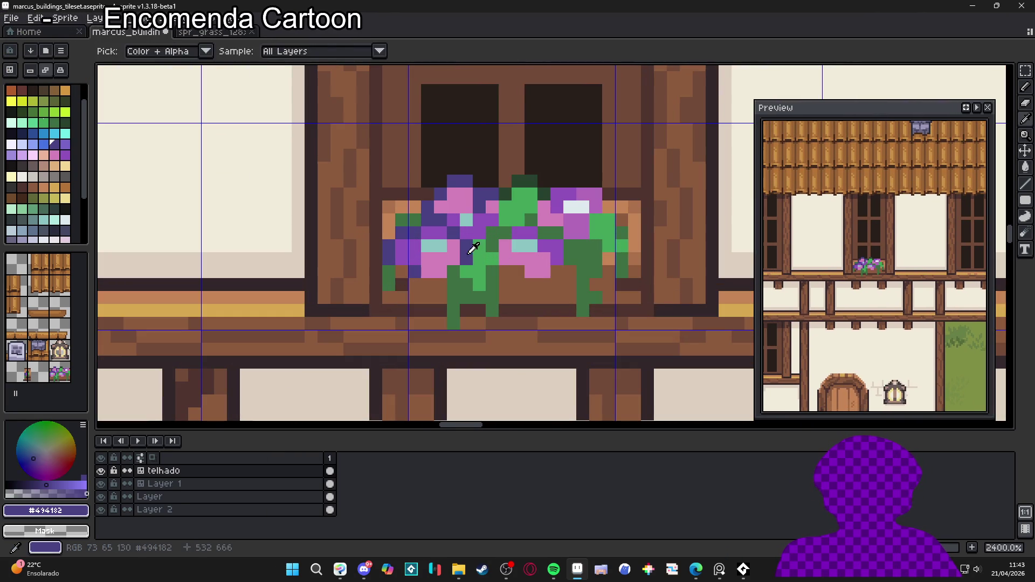
mouse_move(504, 272)
mouse_down()
mouse_move(542, 287)
mouse_move(568, 268)
mouse_up()
click(613, 258)
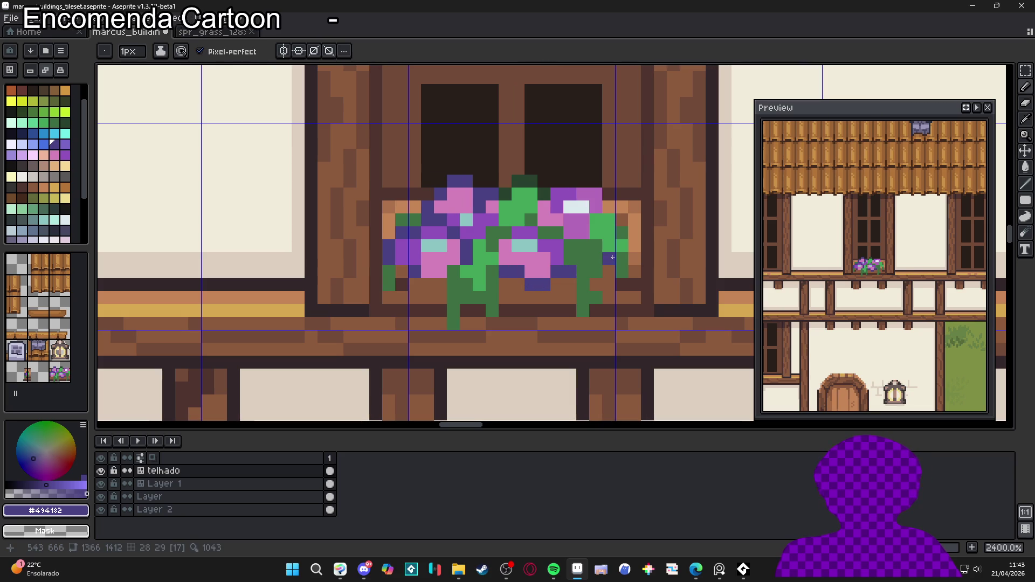
Step: Sample the green leaf colour and add a green leaf pixel to the flower box
scroll(608, 259, down, 2)
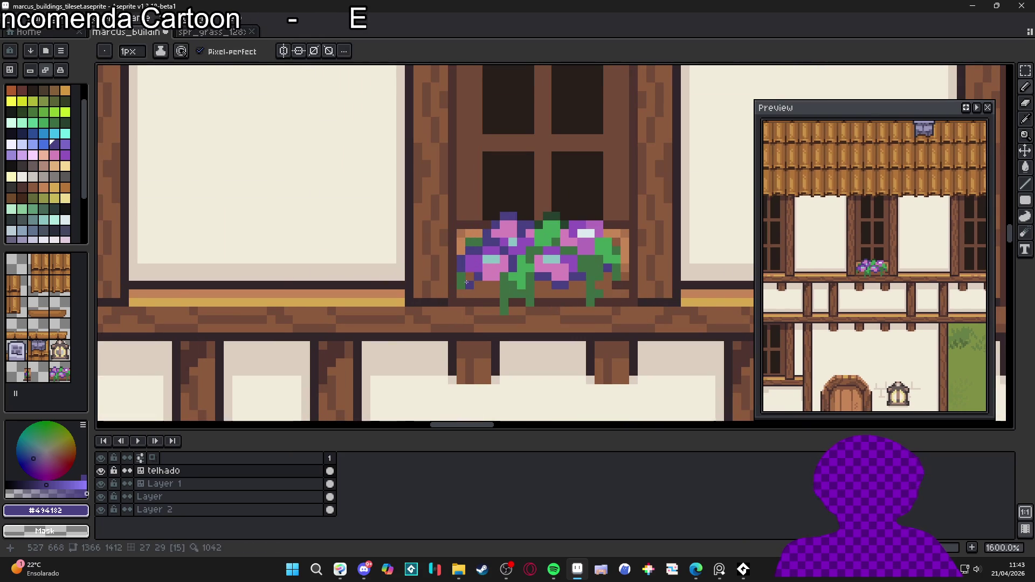
scroll(501, 285, down, 1)
scroll(521, 286, up, 1)
key(i)
click(523, 287)
key(b)
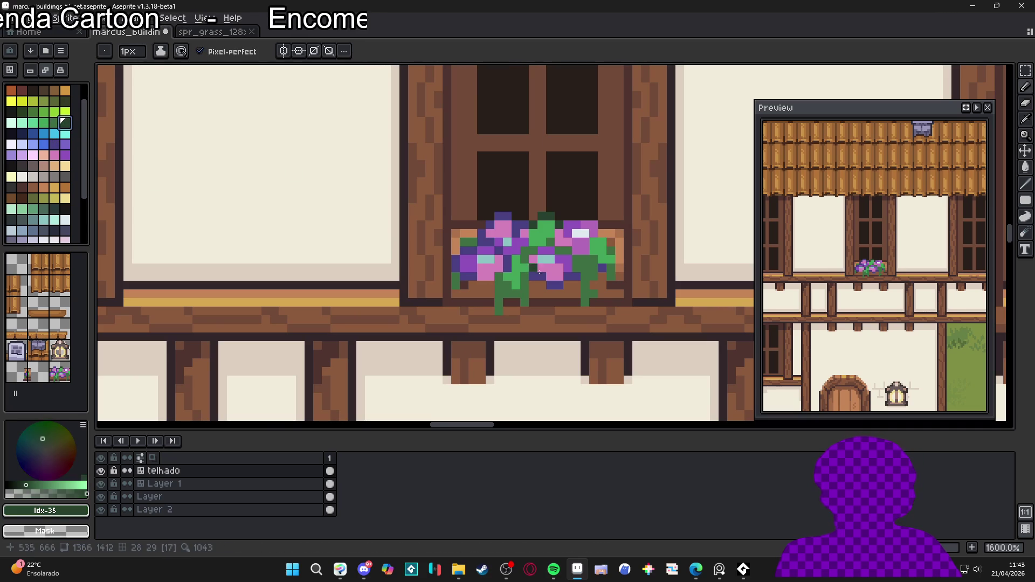
click(486, 294)
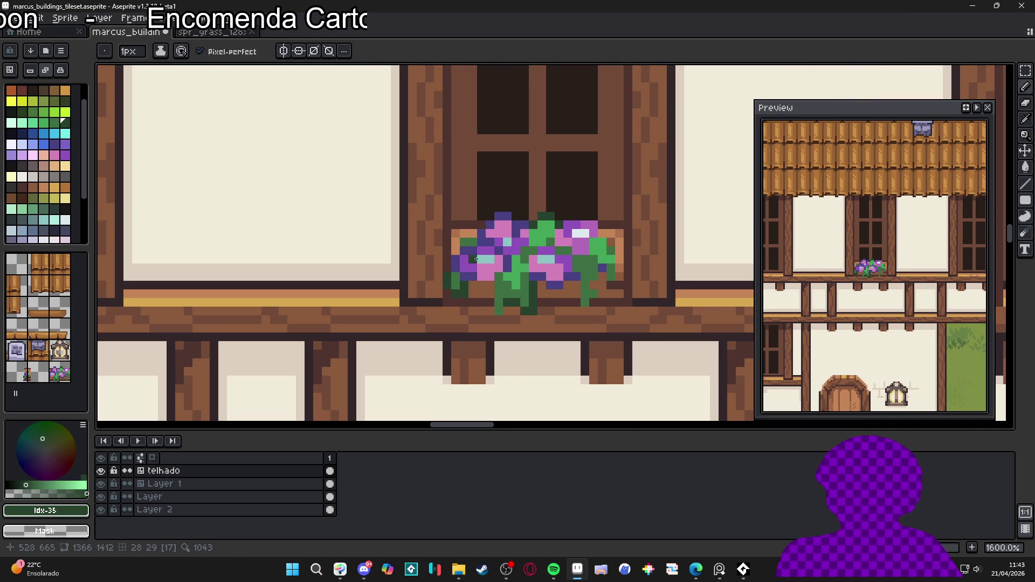
Step: Spill dark green foliage over the box's left and right edges, restoring brown wood at one spot
click(466, 234)
click(458, 242)
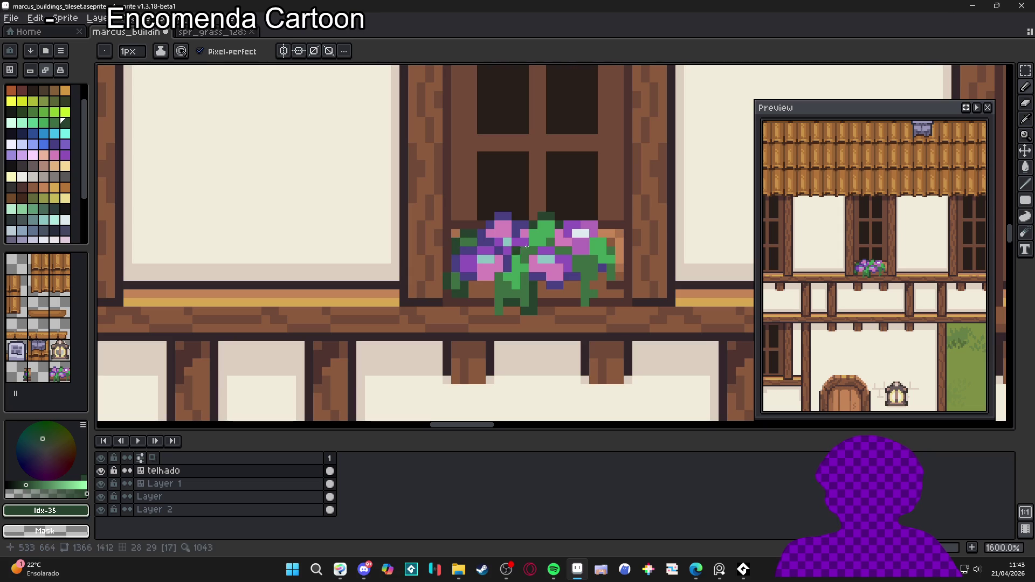
right_click(612, 250)
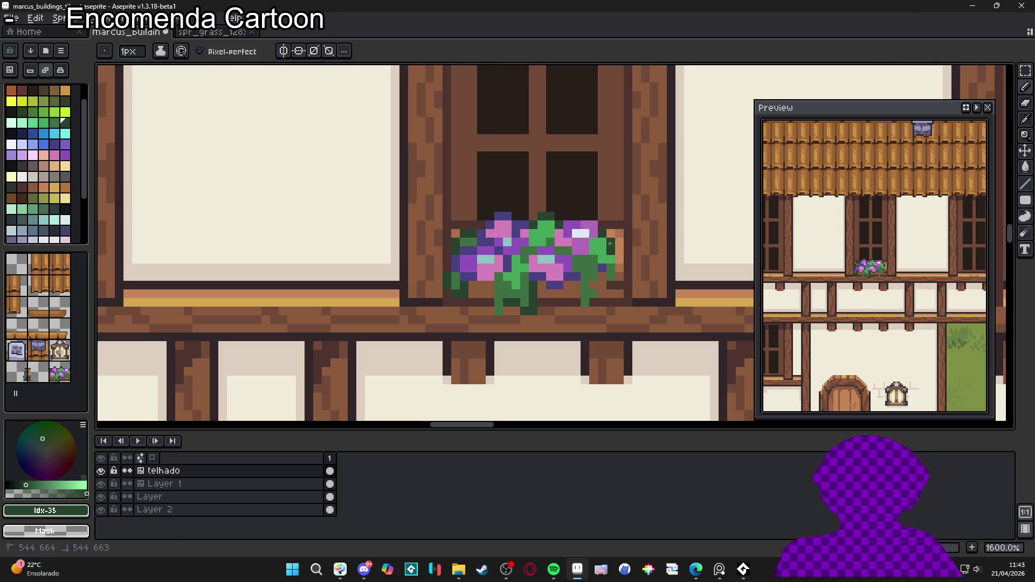
click(619, 261)
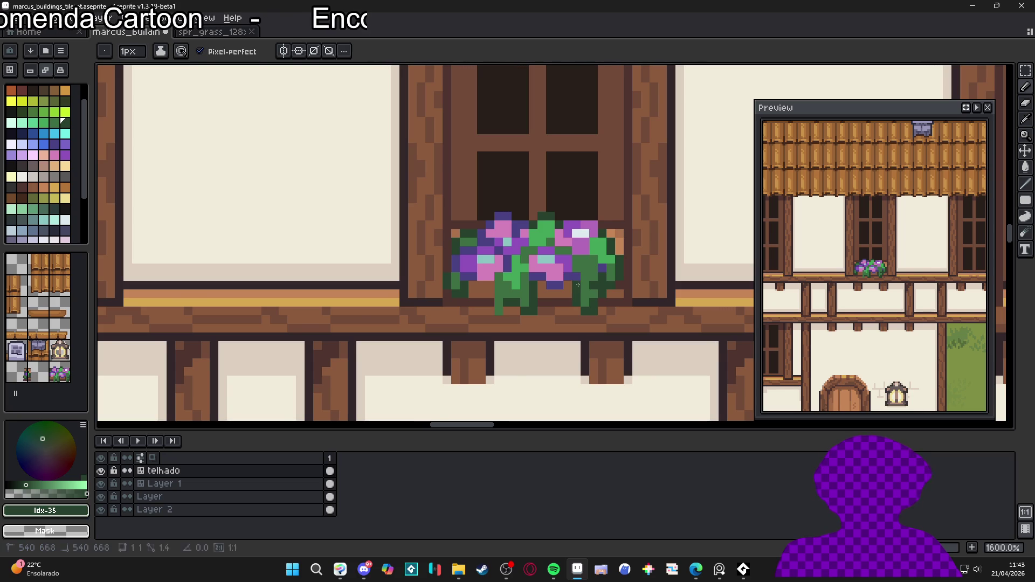
scroll(585, 291, down, 1)
scroll(586, 291, down, 6)
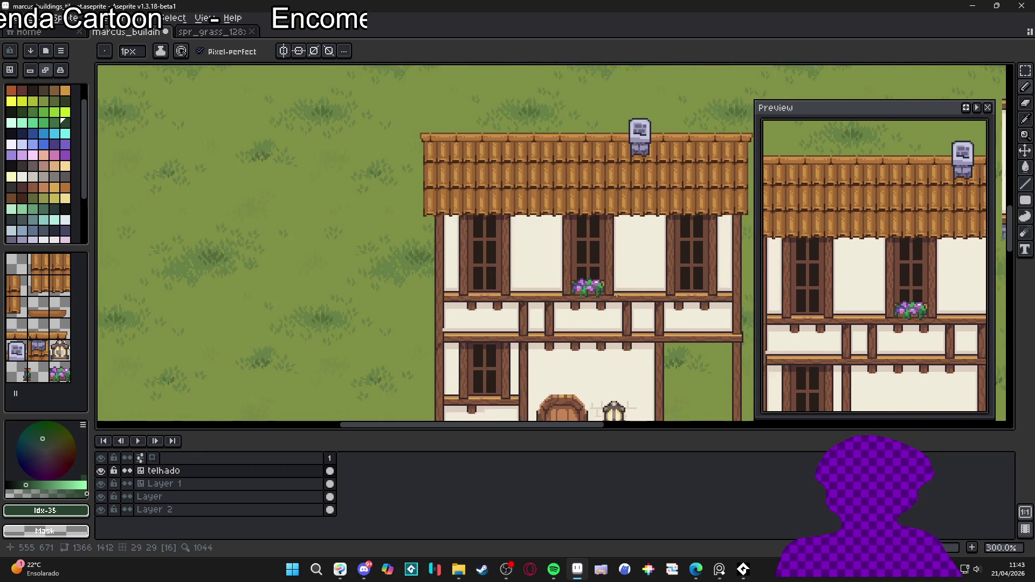
Step: Show the tile grid and sample the dark green #3d6f43, then the brown #714a38
scroll(597, 269, up, 1)
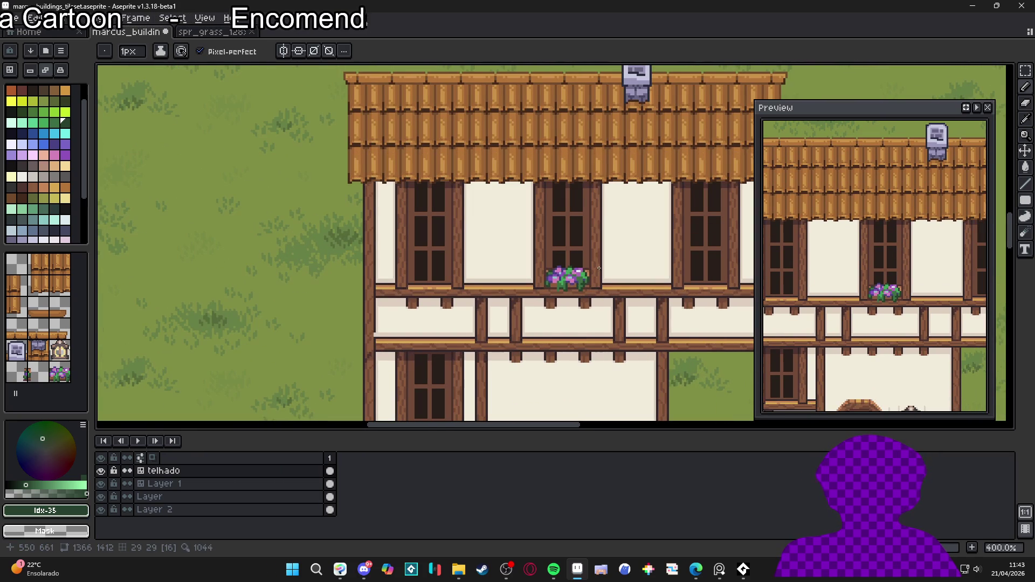
key(ctrl+apostrophe)
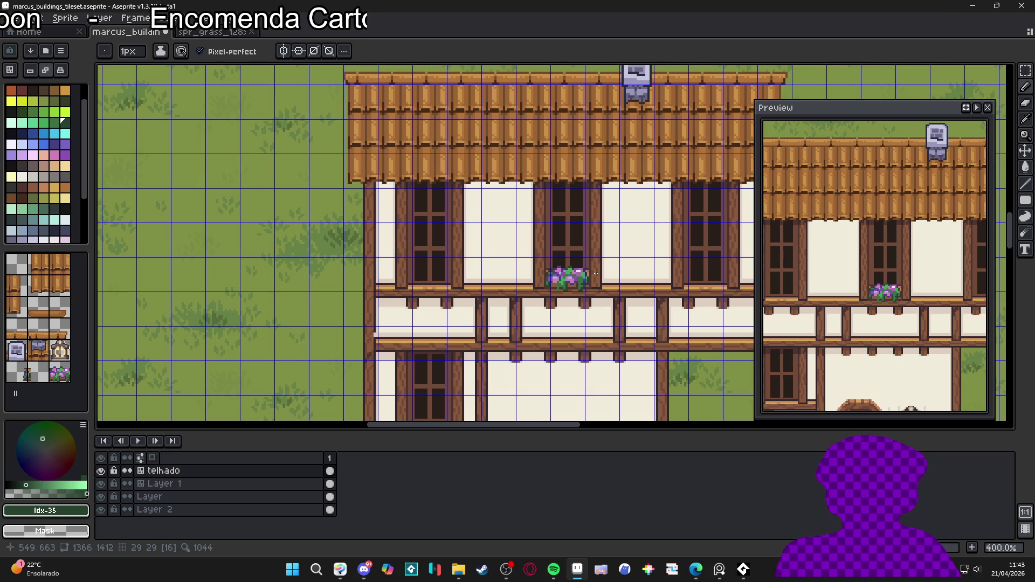
scroll(594, 273, up, 6)
alt+click(556, 281)
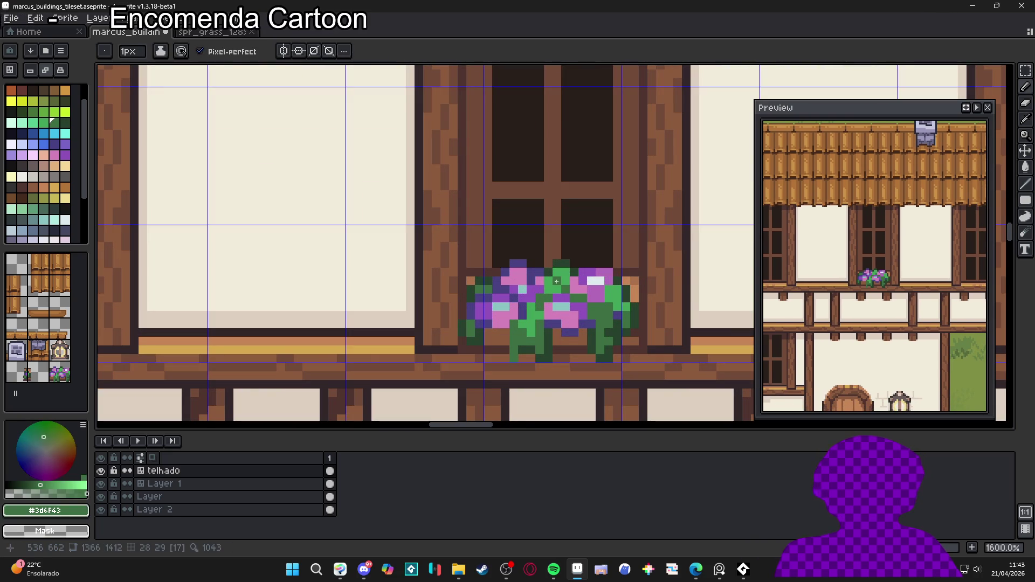
scroll(548, 291, down, 7)
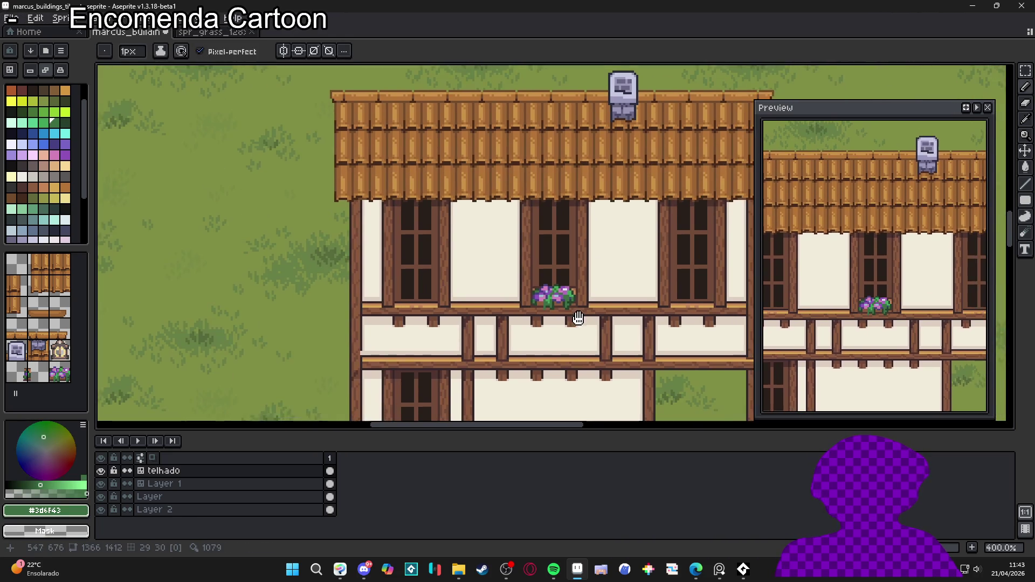
scroll(591, 316, up, 1)
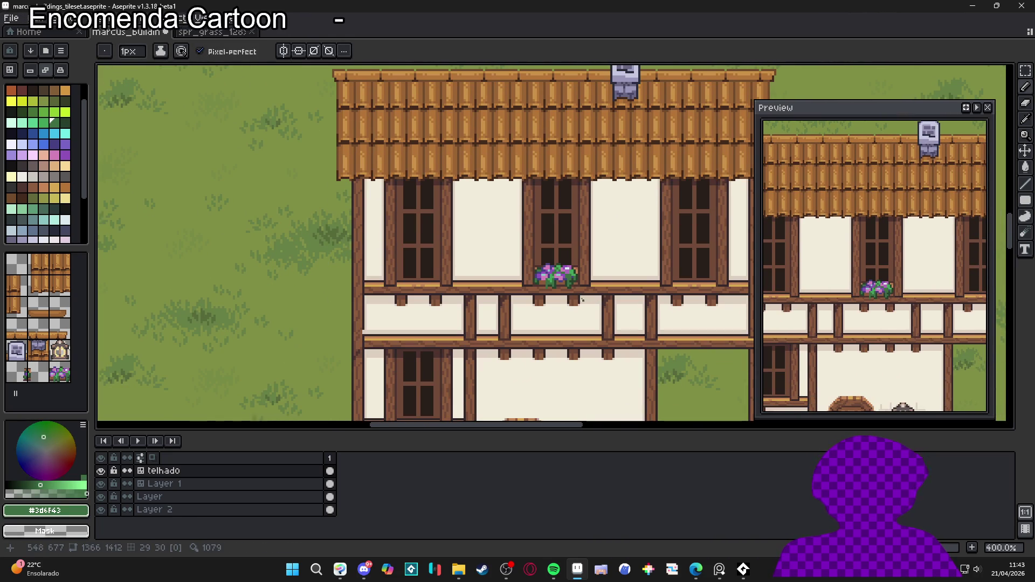
scroll(586, 303, up, 2)
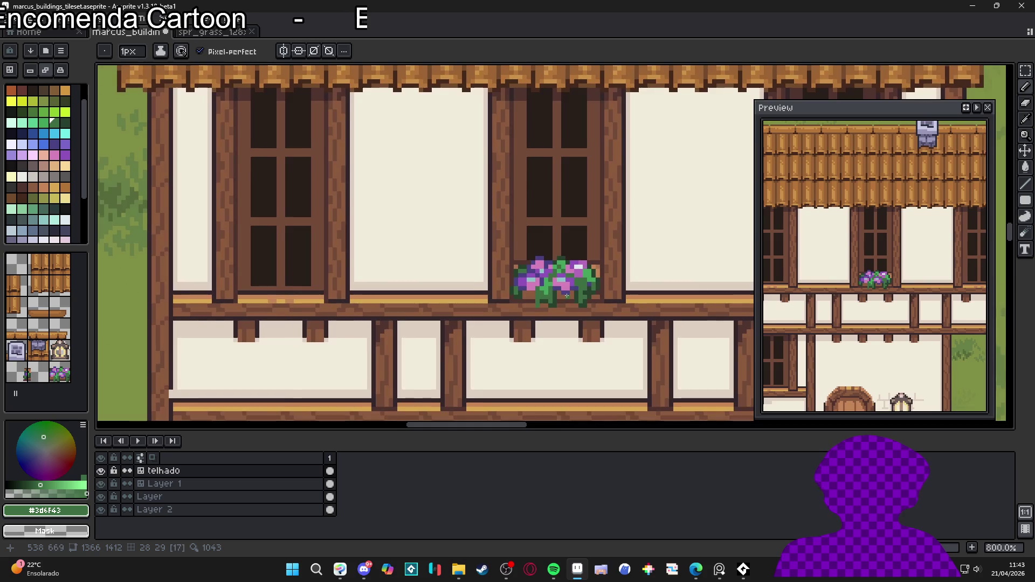
scroll(566, 296, down, 1)
scroll(567, 308, up, 4)
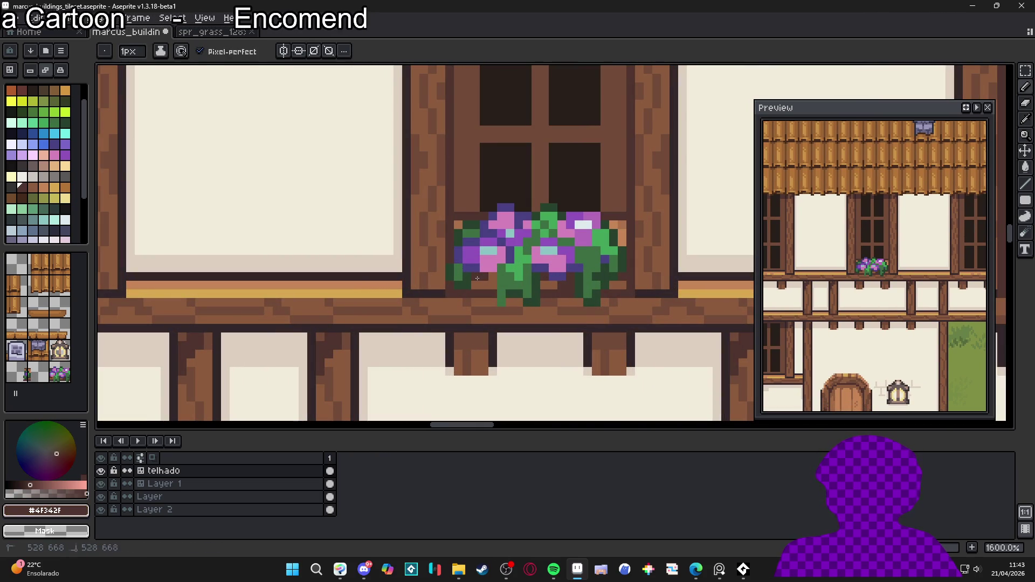
key(alt)
alt+click(424, 270)
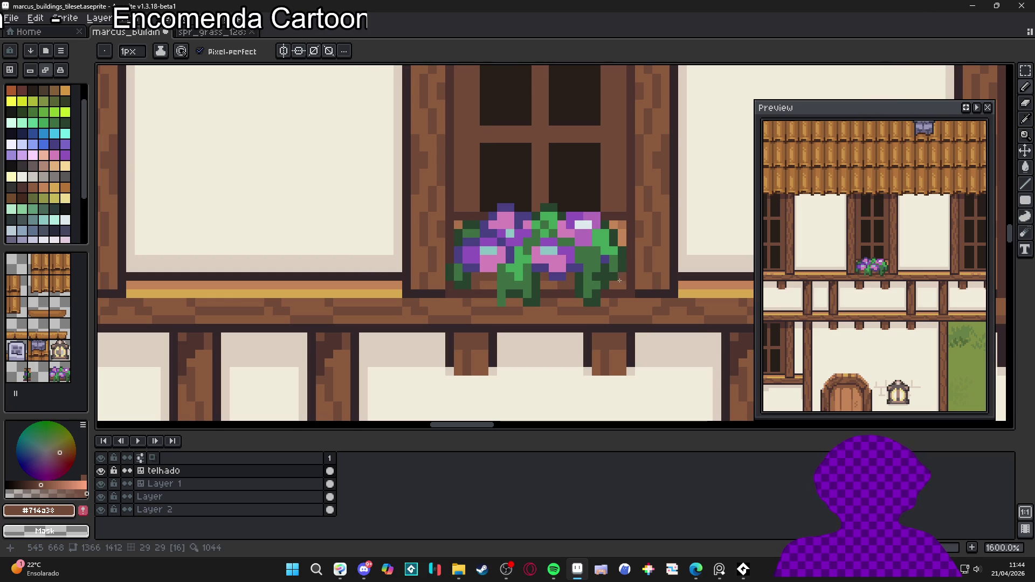
Step: Save the tileset file with Ctrl+S, twice
scroll(619, 280, down, 3)
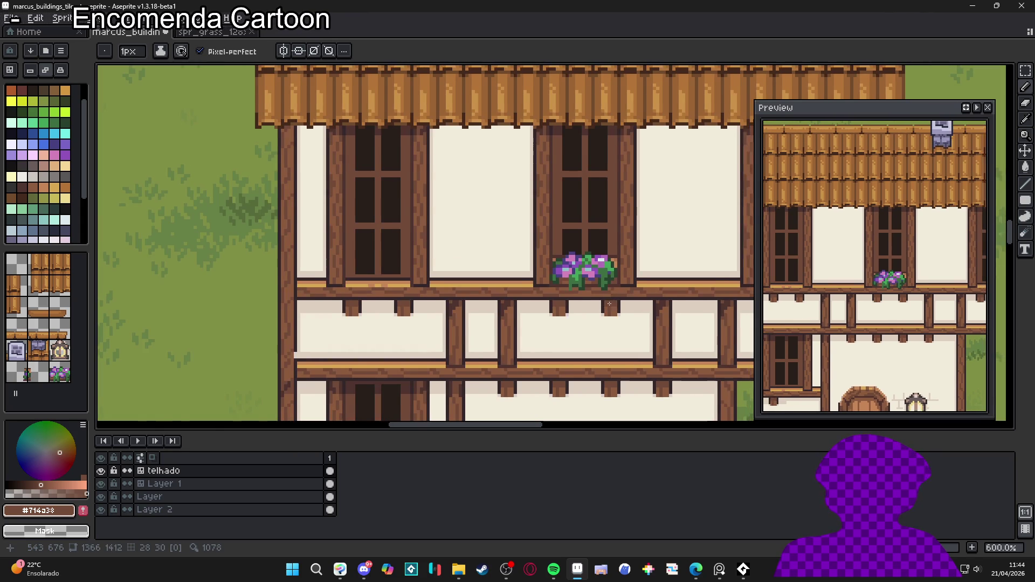
scroll(609, 304, down, 2)
scroll(612, 304, down, 1)
scroll(610, 299, up, 1)
key(ctrl+s)
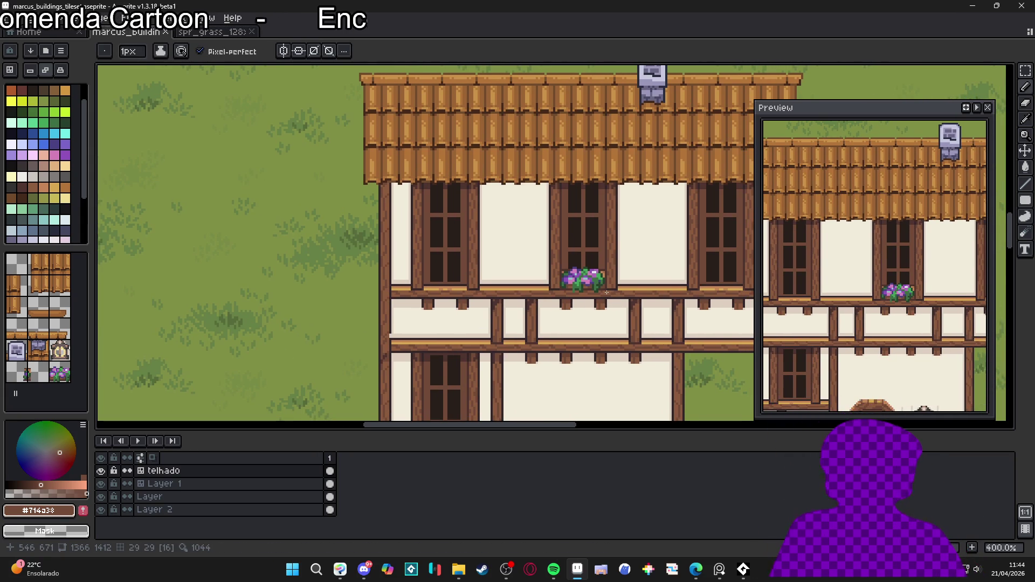
scroll(607, 292, down, 2)
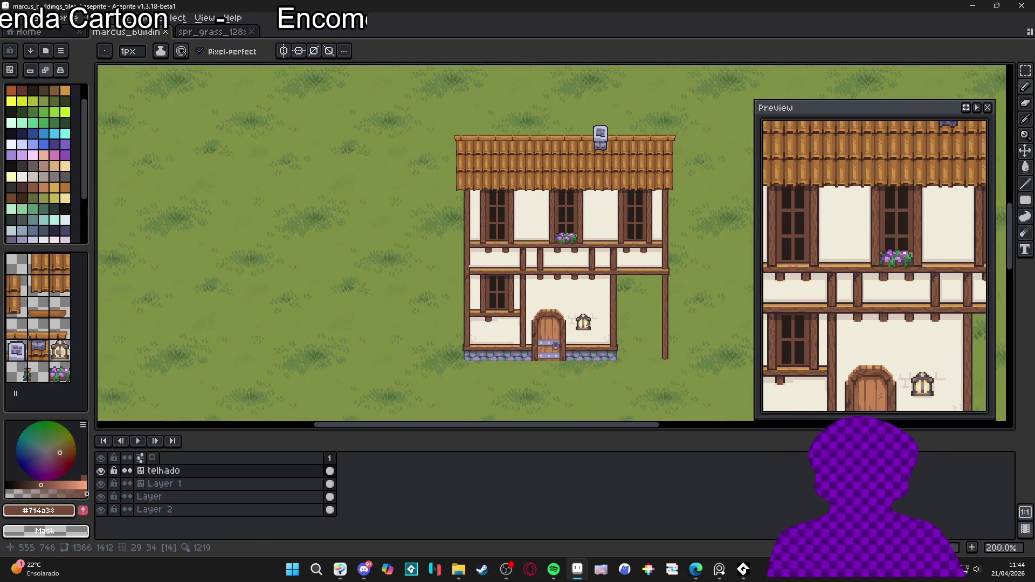
scroll(593, 335, up, 1)
scroll(616, 349, down, 1)
key(ctrl+s)
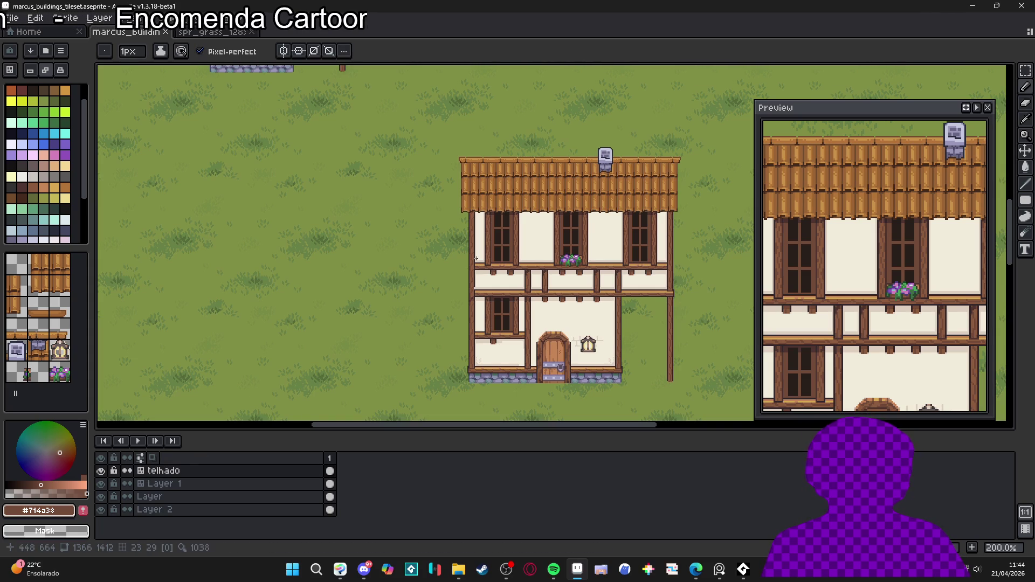
scroll(476, 259, down, 2)
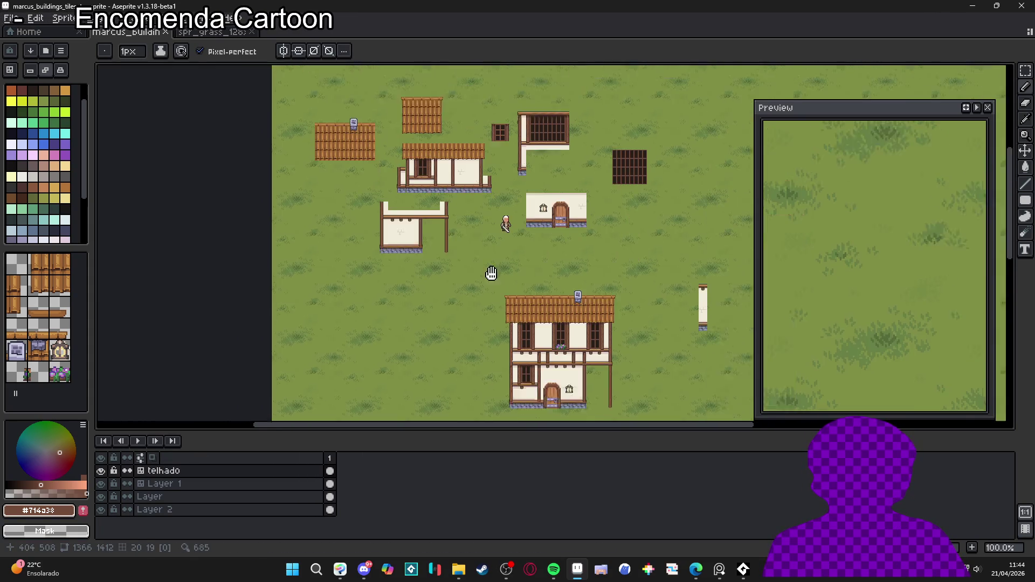
Step: Pan and zoom the view to frame the two-storey house
scroll(453, 247, up, 2)
drag(453, 246, 447, 287)
mouse_move(545, 417)
mouse_down()
mouse_move(456, 321)
mouse_move(419, 176)
mouse_move(419, 68)
mouse_up()
scroll(474, 256, up, 1)
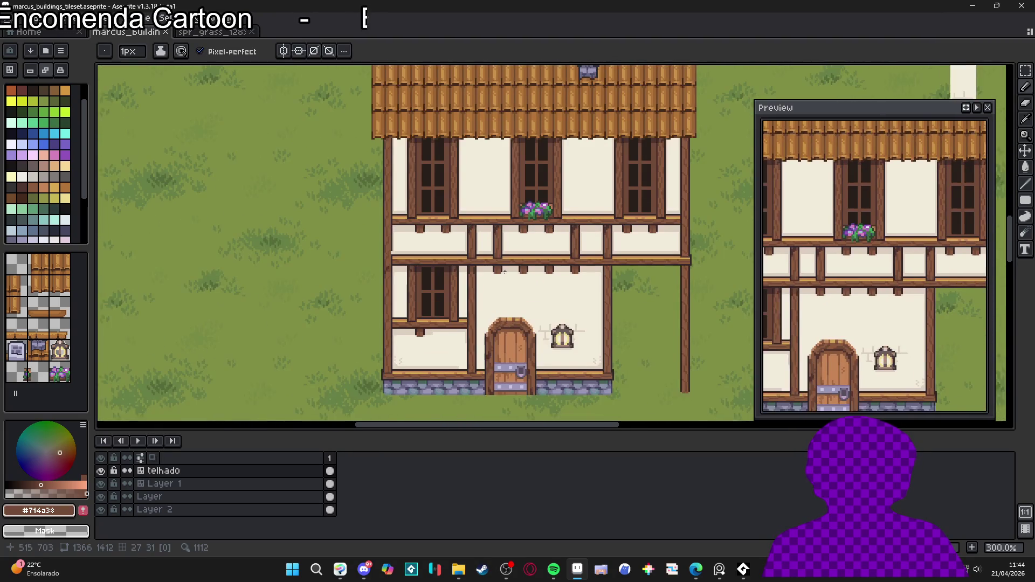
drag(474, 257, 489, 292)
scroll(495, 288, down, 1)
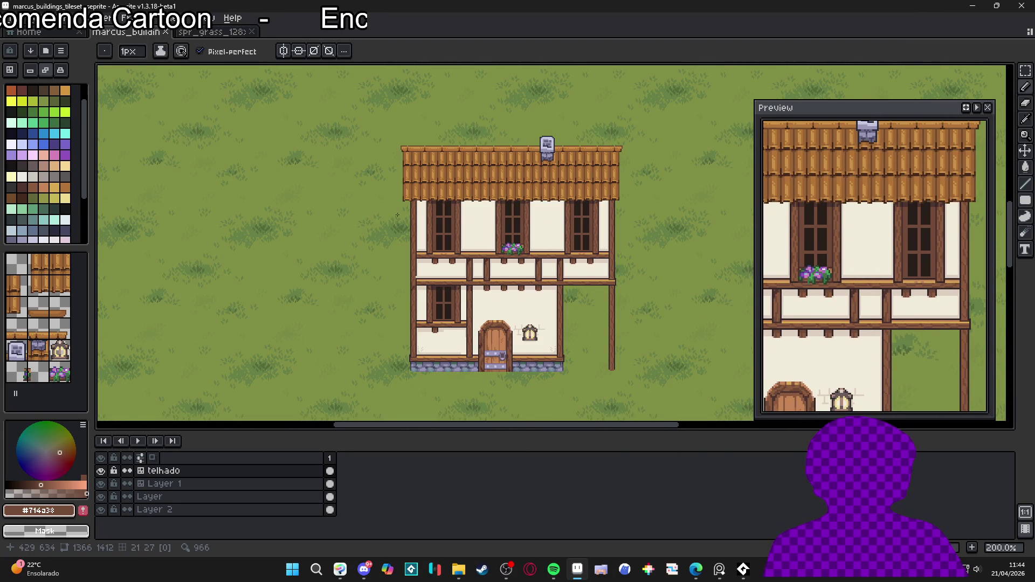
drag(400, 242, 414, 254)
scroll(433, 310, up, 5)
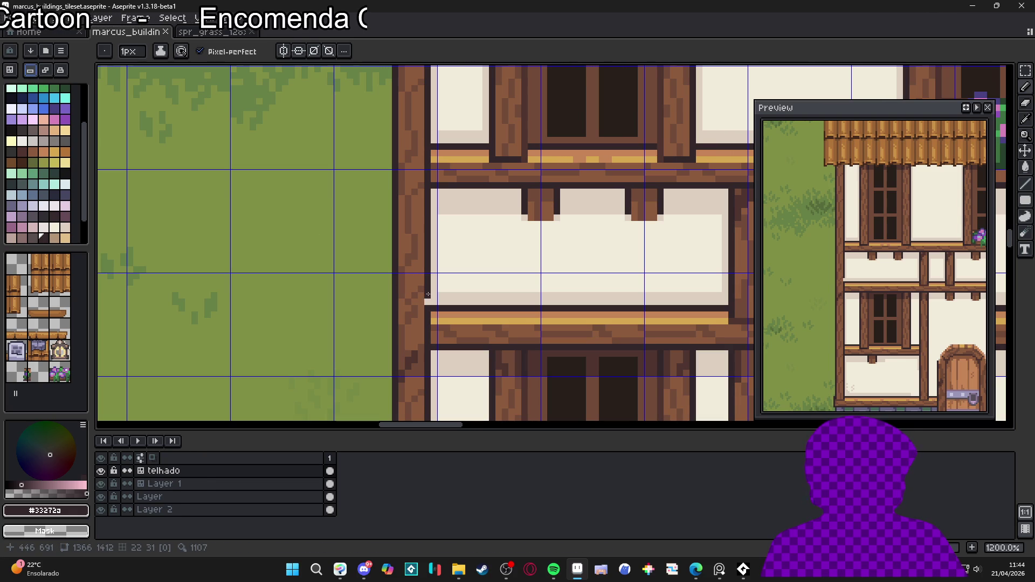
Step: Touch up a pixel on the house's left wall edge and make Layer 1 active
click(425, 301)
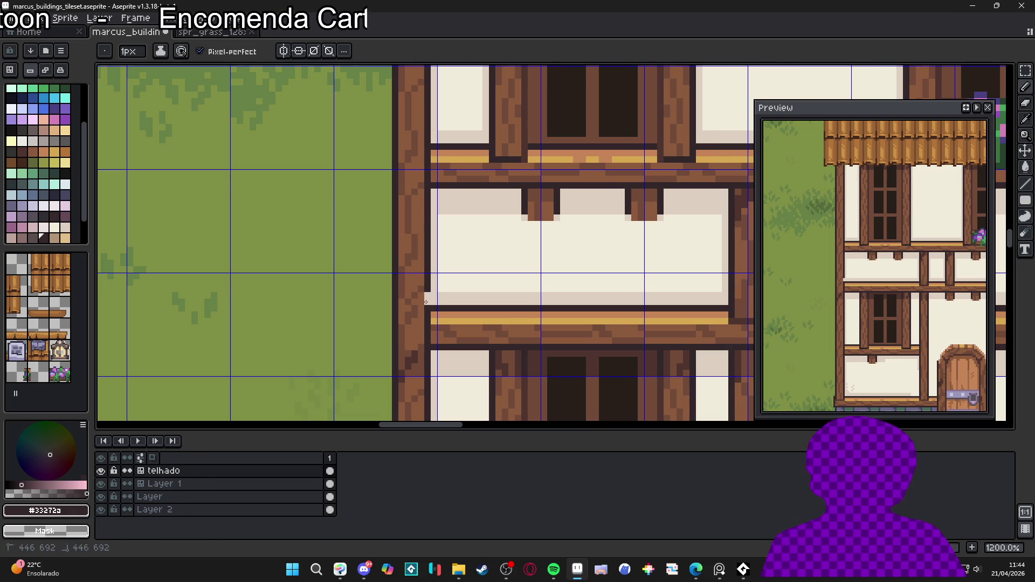
key(v)
key(Down)
Step: Select a wall tile from the tileset and display tile index numbers over the house
key(b)
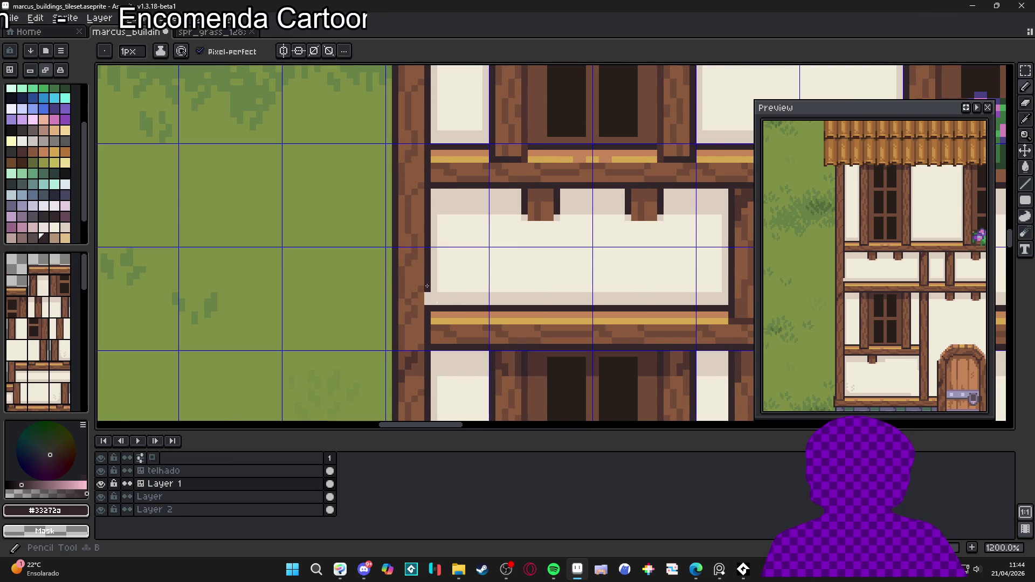
scroll(385, 276, down, 5)
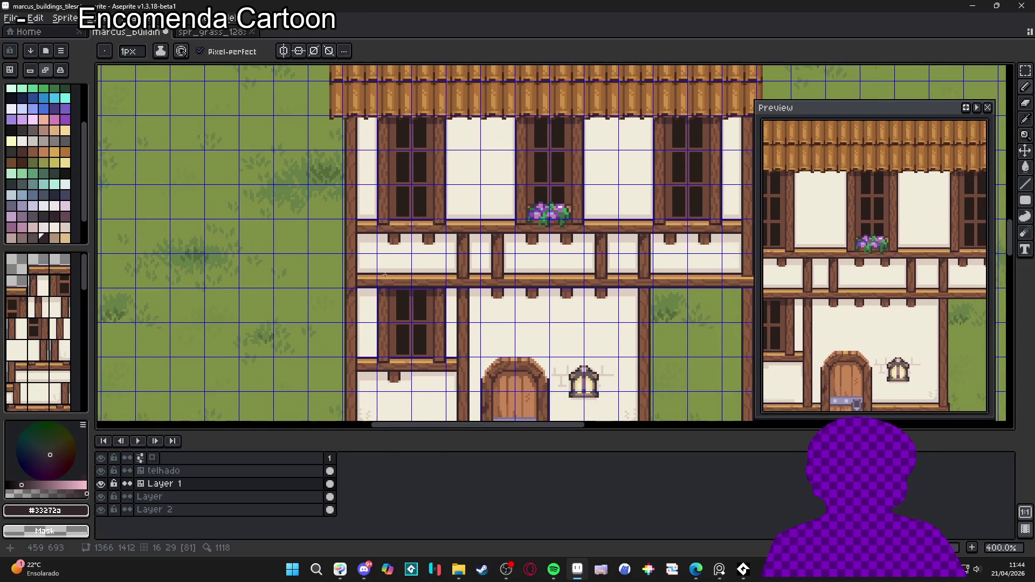
scroll(420, 282, down, 2)
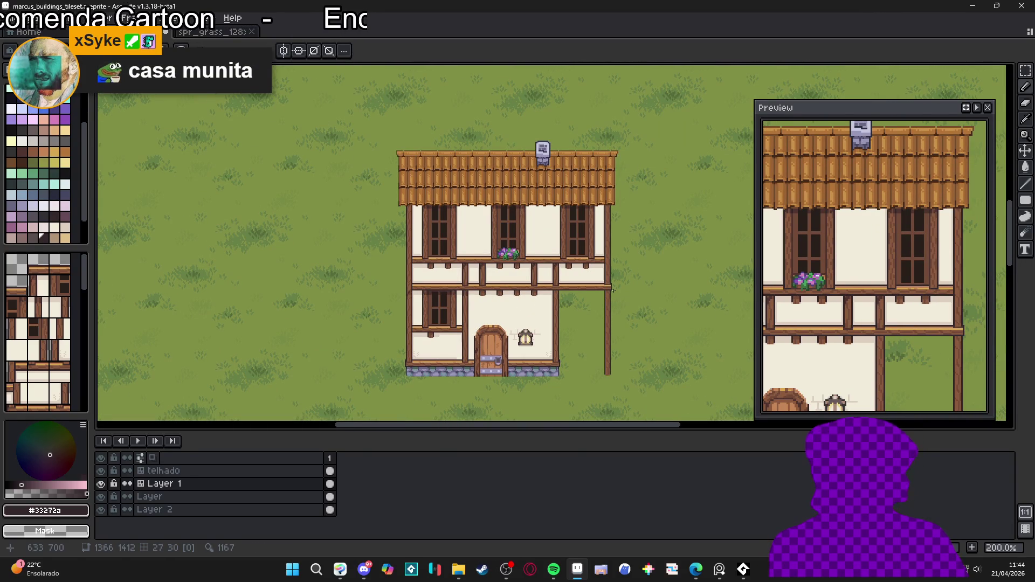
scroll(592, 304, down, 2)
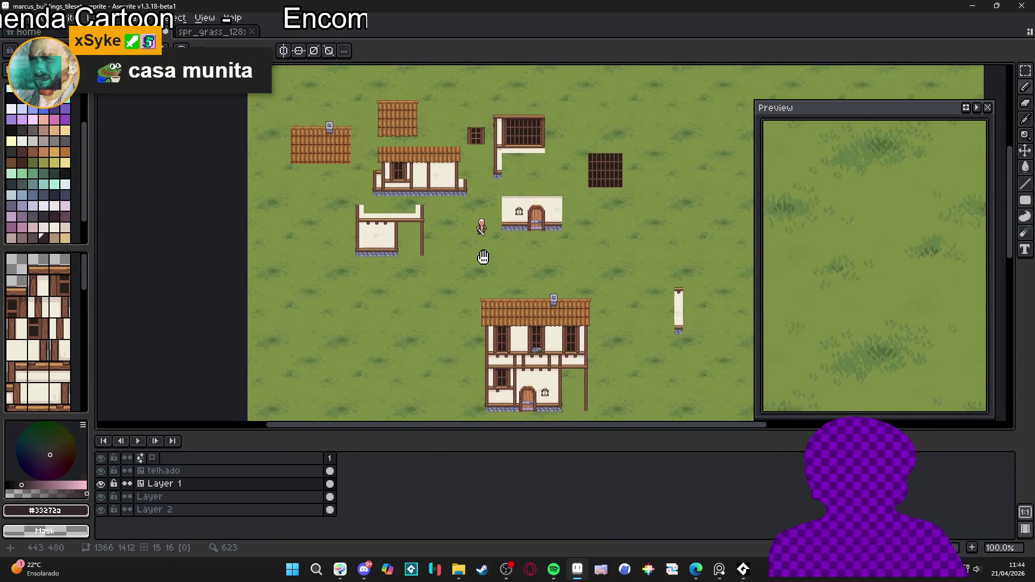
scroll(518, 197, up, 2)
scroll(518, 198, down, 1)
mouse_move(490, 346)
mouse_down()
mouse_move(467, 334)
mouse_move(457, 291)
mouse_up()
scroll(457, 291, up, 1)
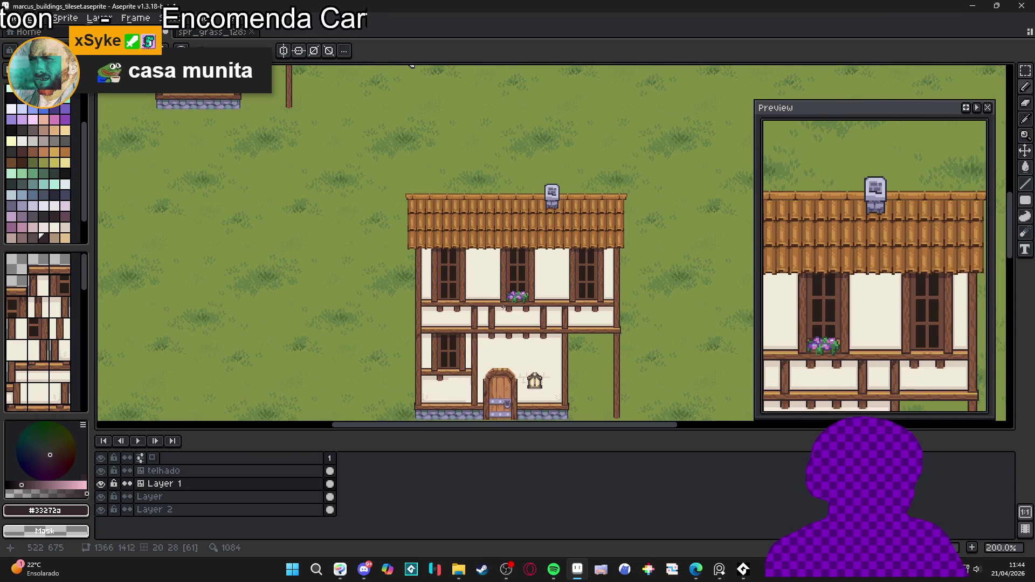
scroll(502, 340, up, 1)
scroll(57, 379, down, 3)
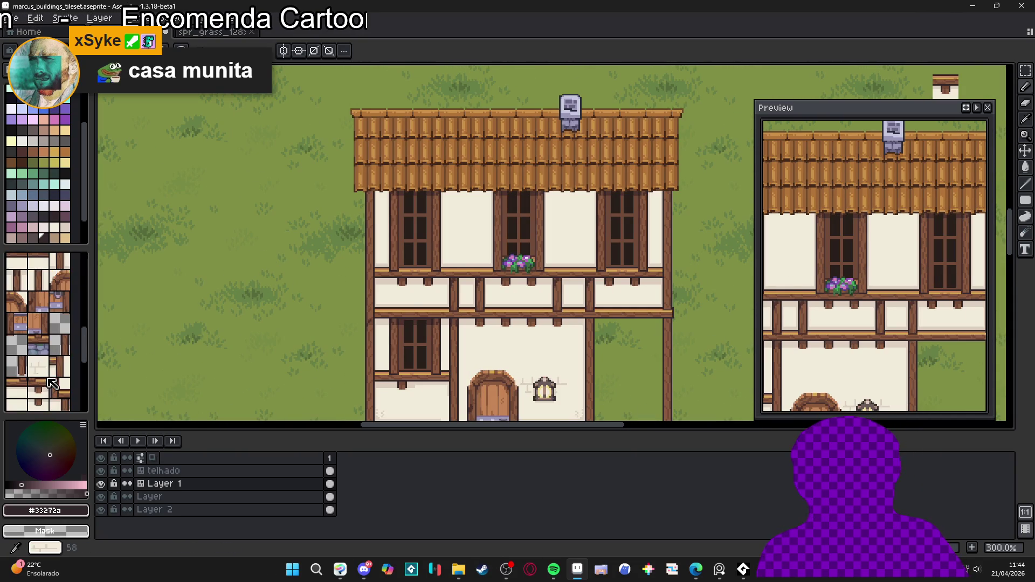
click(56, 379)
key(ctrl)
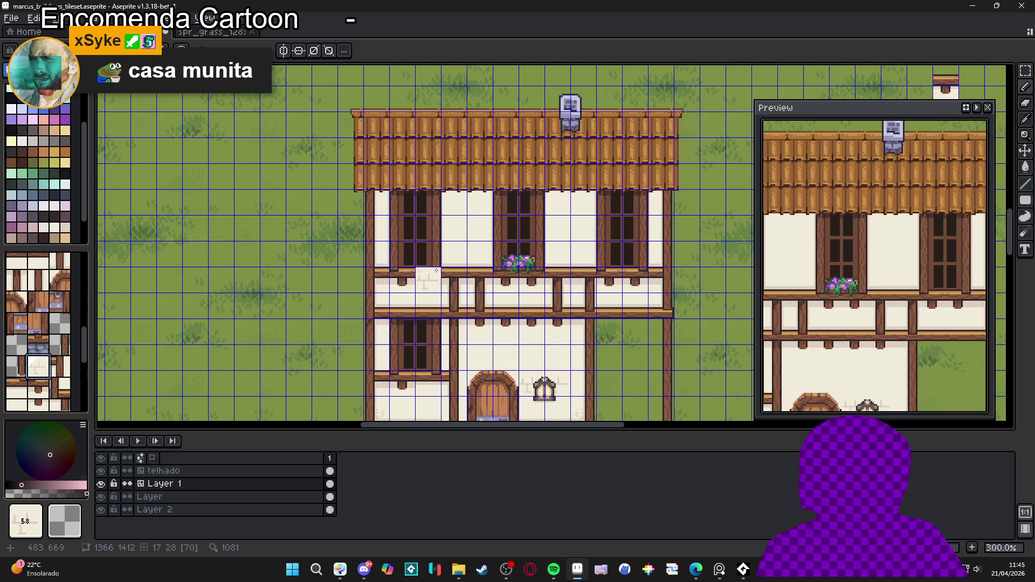
scroll(453, 234, up, 3)
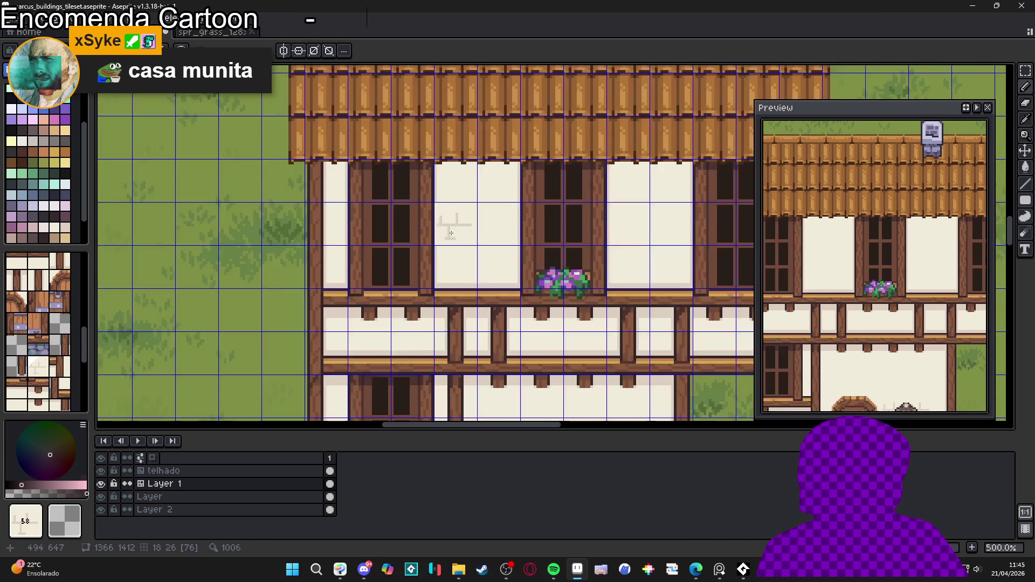
Step: Eyedrop the wall's light beige and draw a cross-shaped crack mark on an upper wall panel
click(54, 205)
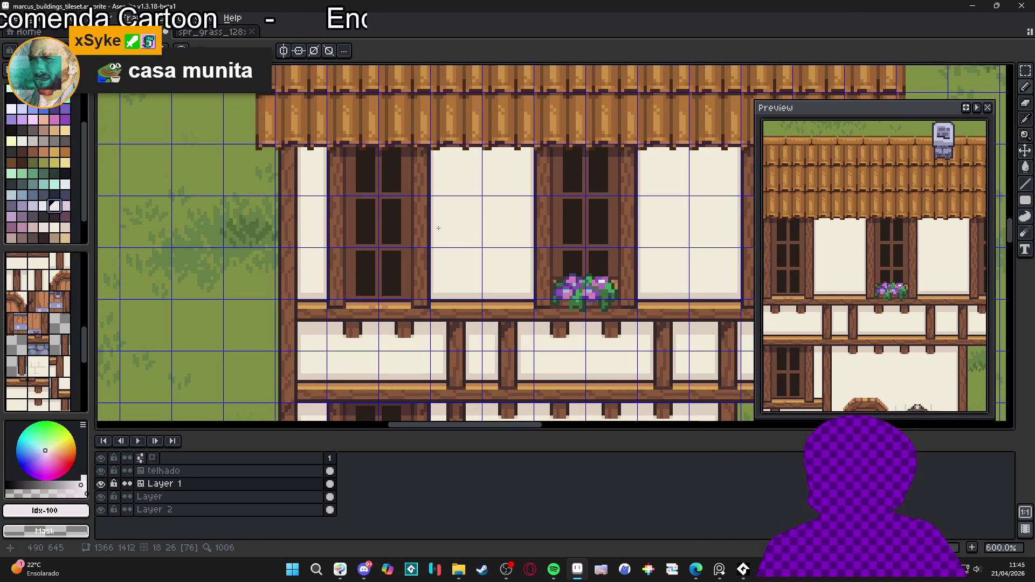
scroll(361, 217, up, 4)
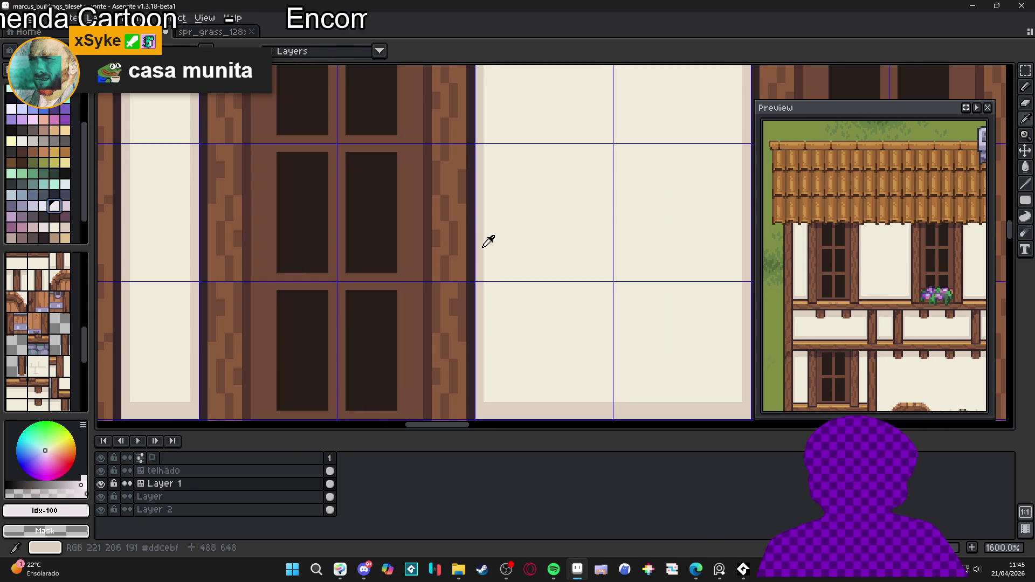
alt+click(488, 241)
mouse_move(486, 240)
mouse_down()
mouse_move(546, 238)
mouse_move(522, 229)
mouse_move(534, 208)
mouse_move(557, 208)
mouse_move(504, 208)
mouse_up()
click(522, 199)
drag(557, 242, 574, 242)
click(557, 251)
Step: Draw a second beige cross crack, undoing the overlong part of its vertical line
scroll(554, 257, down, 6)
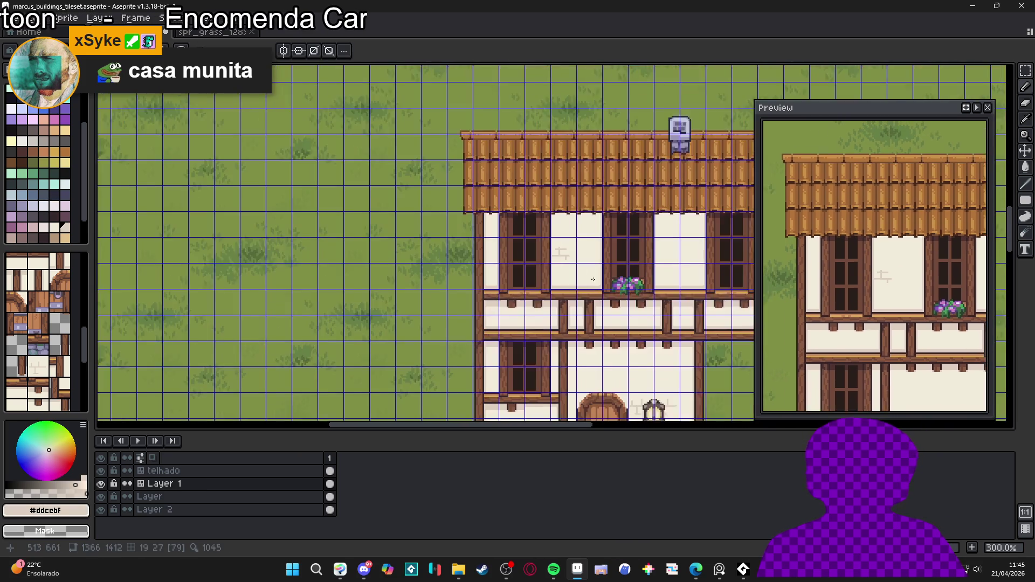
scroll(609, 240, up, 5)
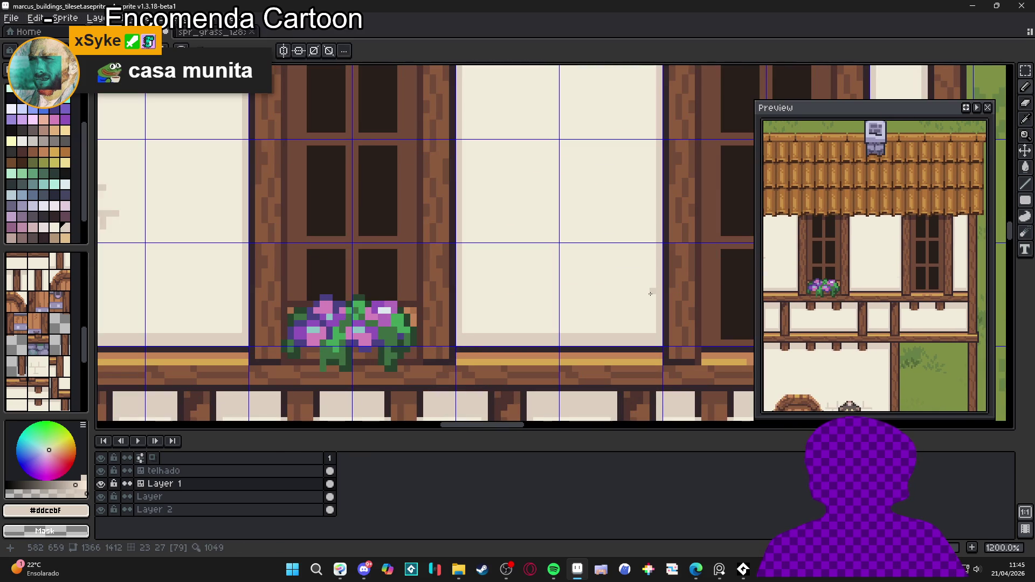
drag(650, 294, 599, 292)
mouse_move(613, 258)
mouse_down()
mouse_move(613, 301)
mouse_move(633, 314)
mouse_up()
key(ctrl+z)
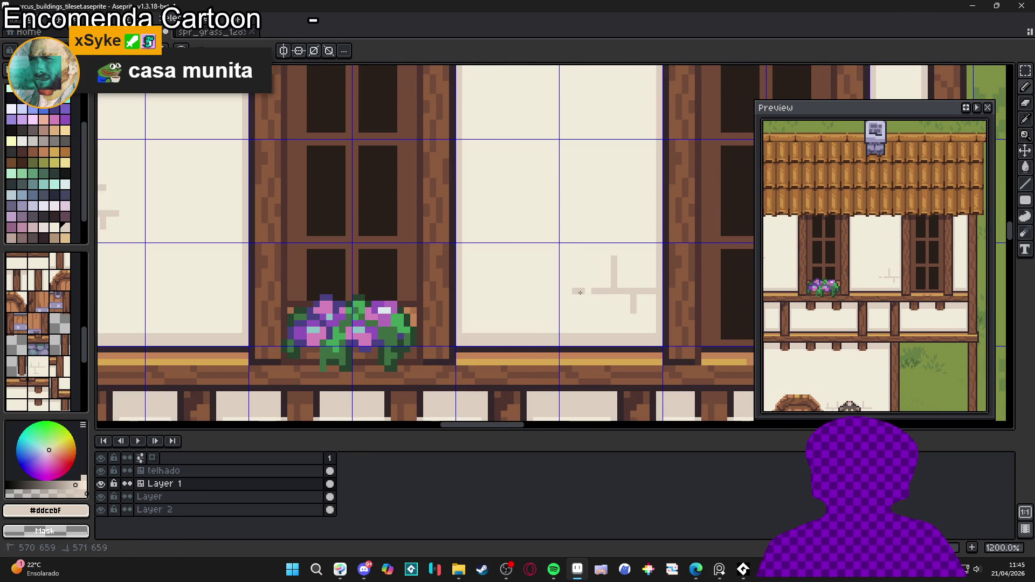
Step: Pan the view down to the door area and centre the house
scroll(586, 285, down, 5)
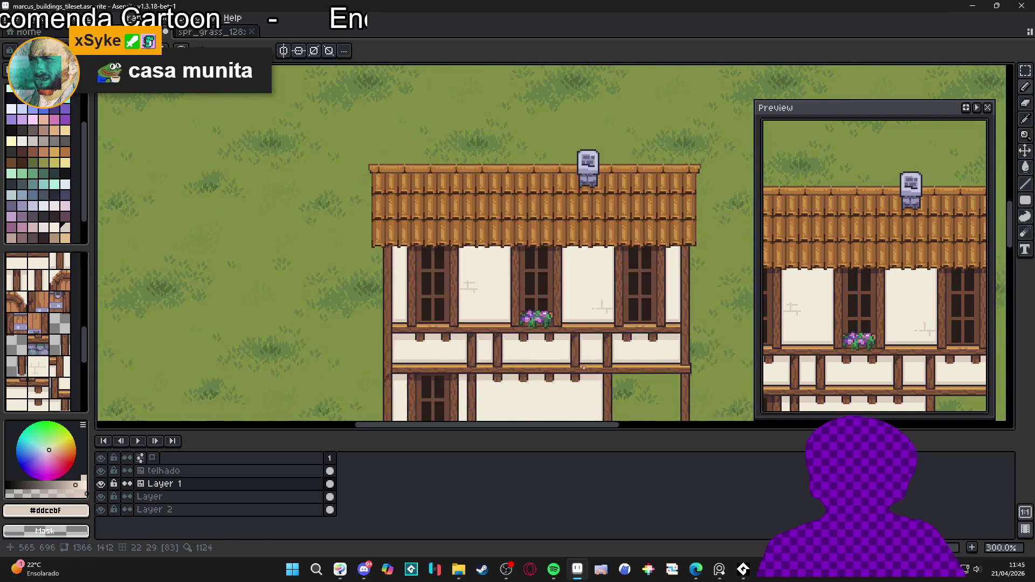
scroll(583, 327, down, 3)
scroll(568, 331, up, 3)
drag(568, 331, 525, 257)
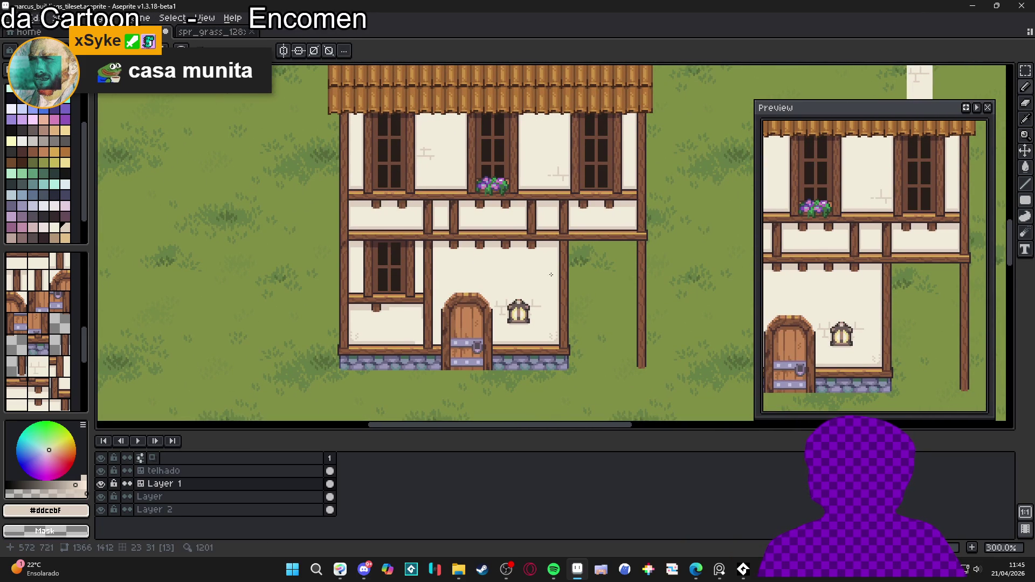
scroll(513, 279, down, 1)
scroll(485, 281, up, 1)
scroll(456, 281, down, 1)
scroll(469, 277, down, 1)
scroll(479, 273, up, 1)
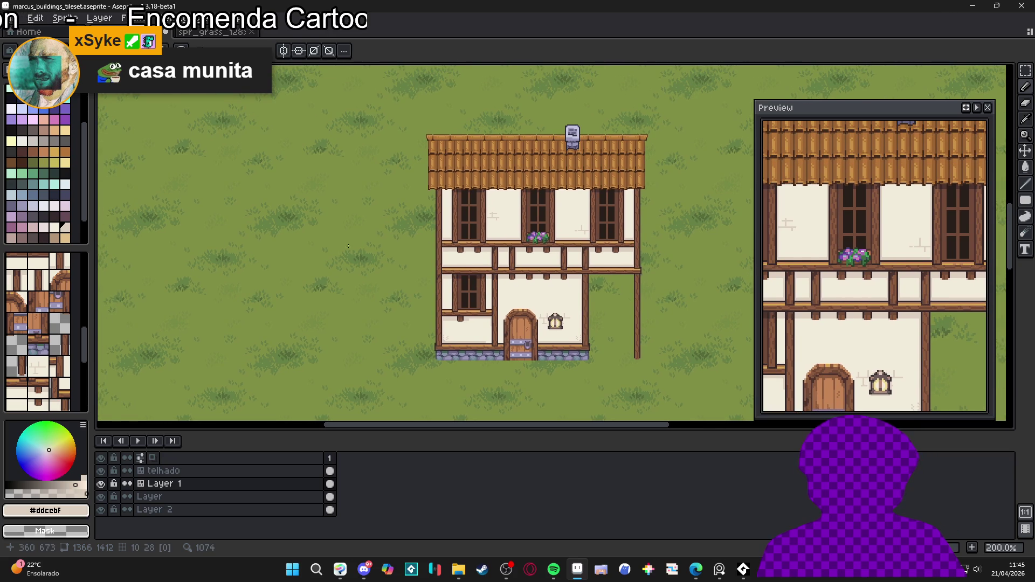
drag(348, 246, 383, 263)
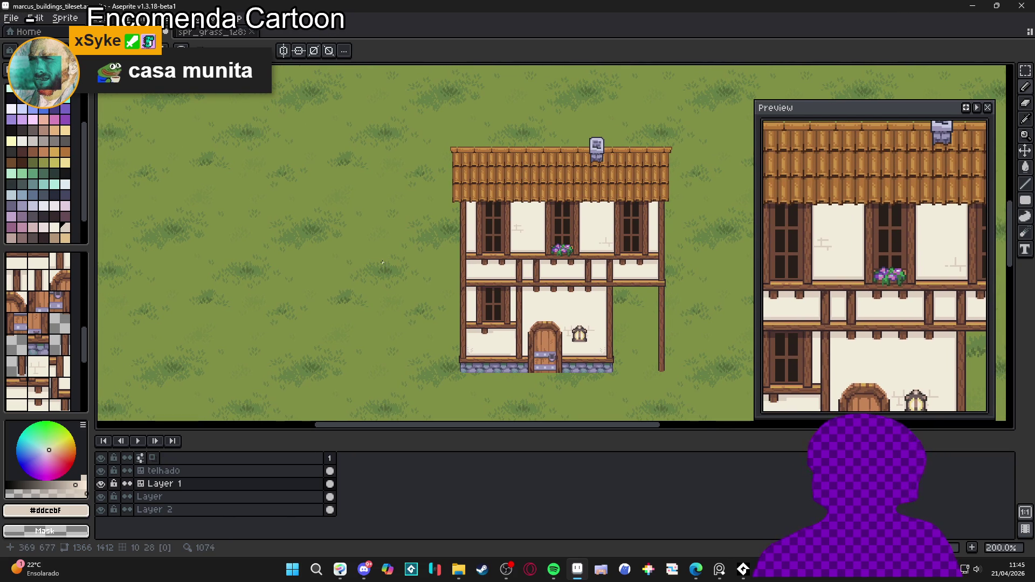
scroll(472, 257, down, 2)
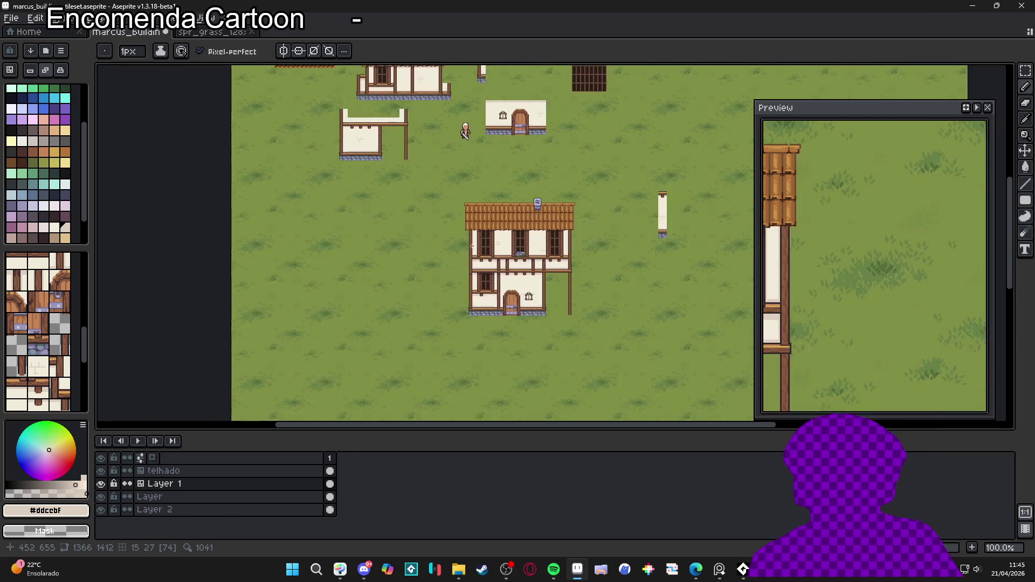
scroll(545, 195, up, 2)
scroll(546, 196, down, 2)
drag(441, 177, 464, 212)
scroll(464, 211, up, 2)
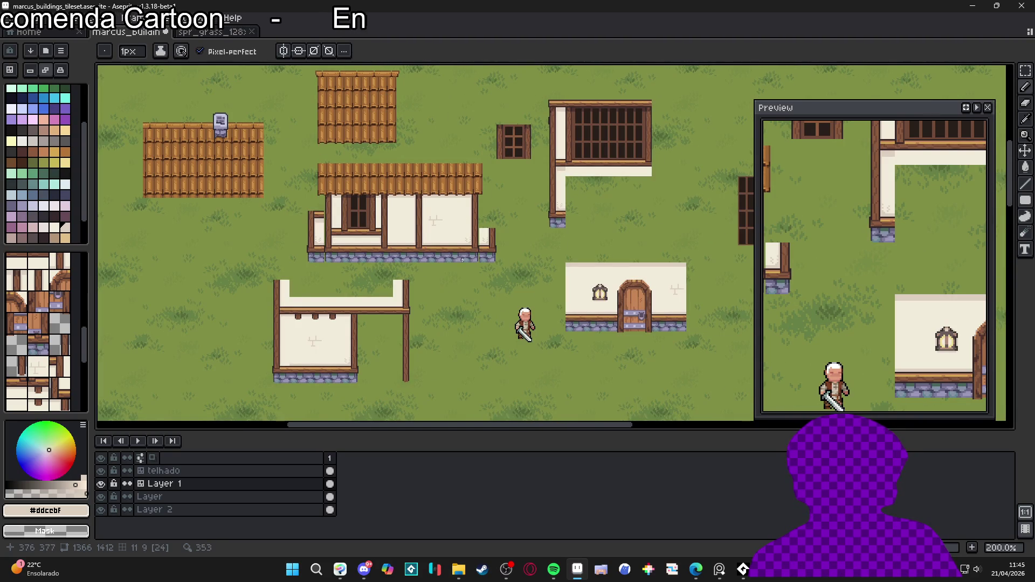
scroll(461, 260, down, 2)
scroll(452, 259, up, 2)
drag(451, 259, 386, 103)
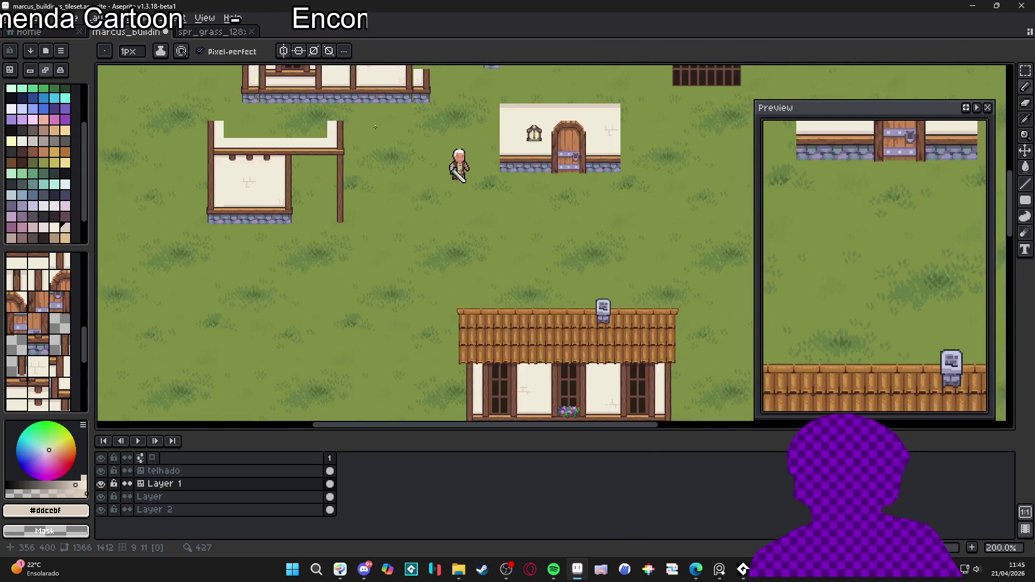
scroll(416, 155, down, 2)
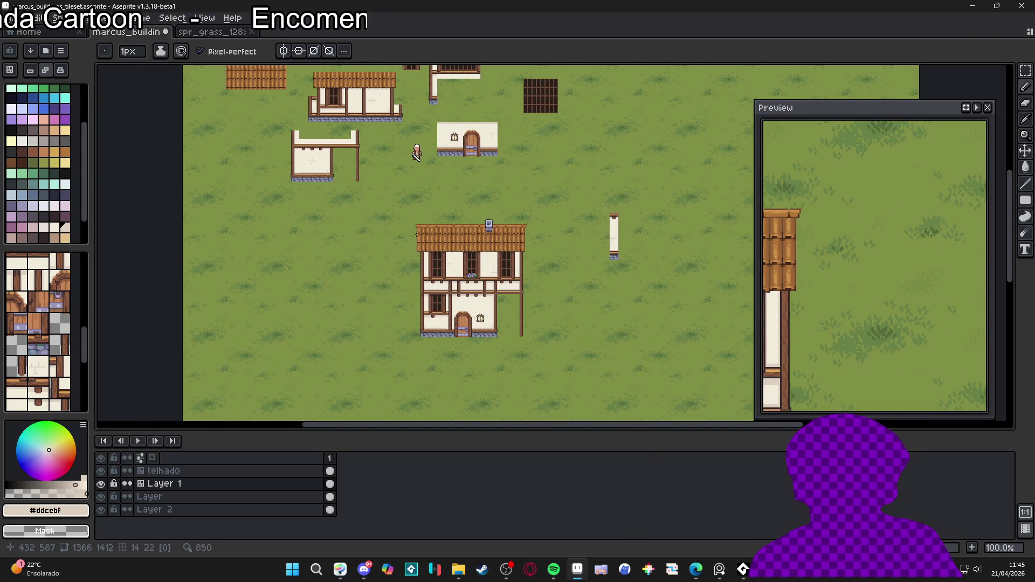
scroll(399, 225, up, 1)
scroll(384, 179, down, 1)
drag(384, 179, 403, 210)
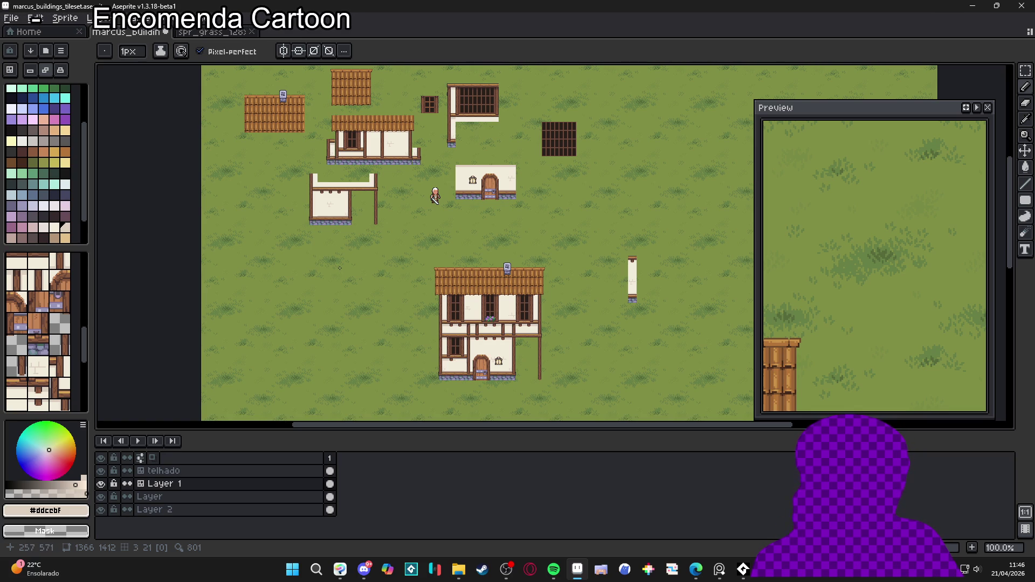
drag(339, 268, 394, 300)
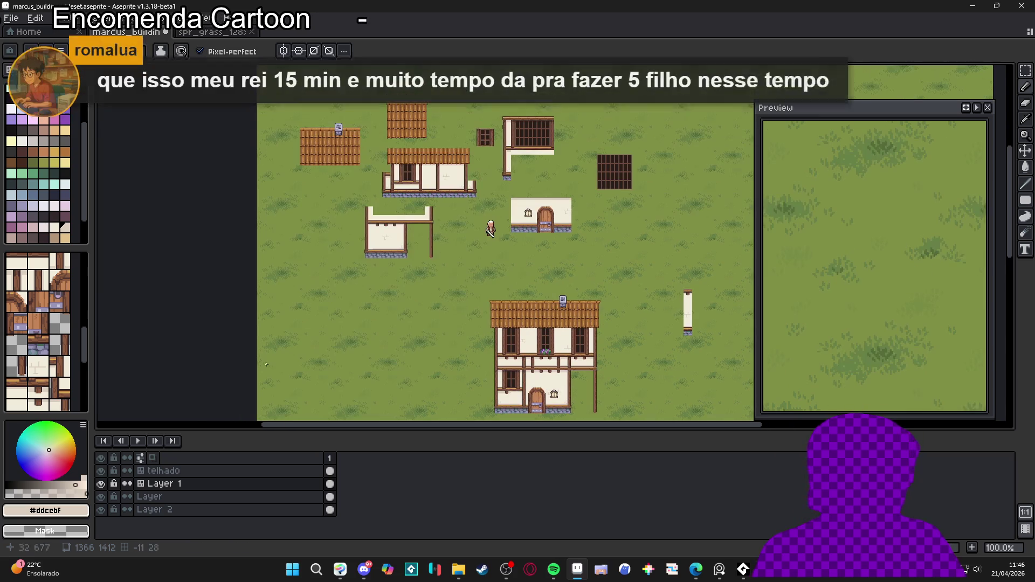
Step: Make the telhado layer active and sample the roof's orange-brown colour #c89247
click(163, 475)
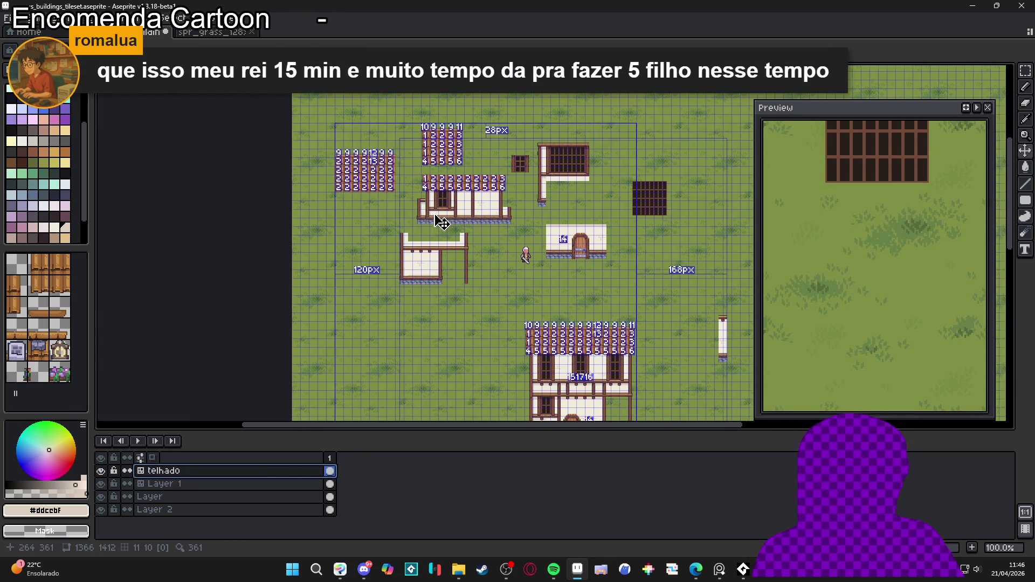
scroll(344, 153, up, 3)
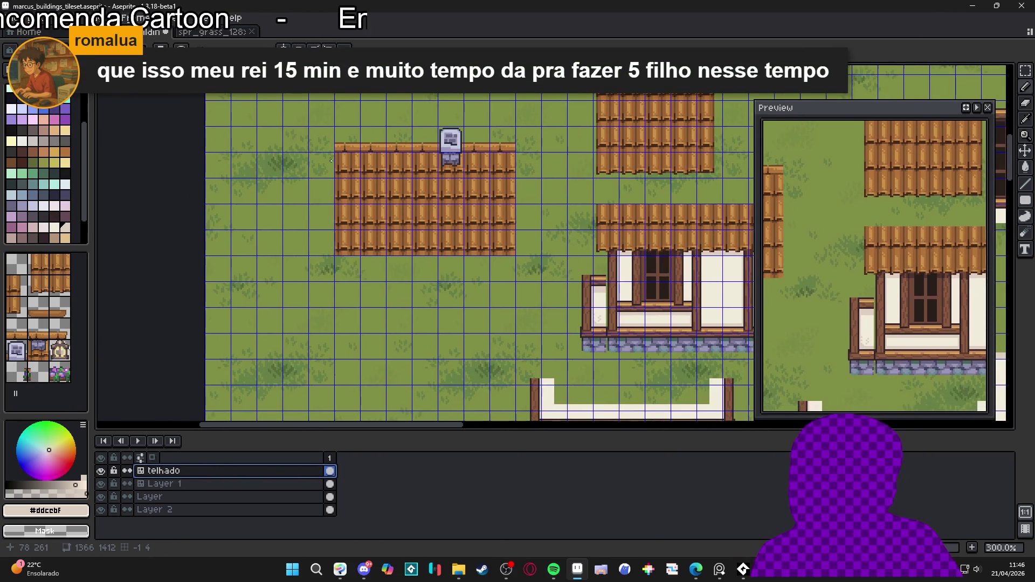
scroll(344, 152, up, 1)
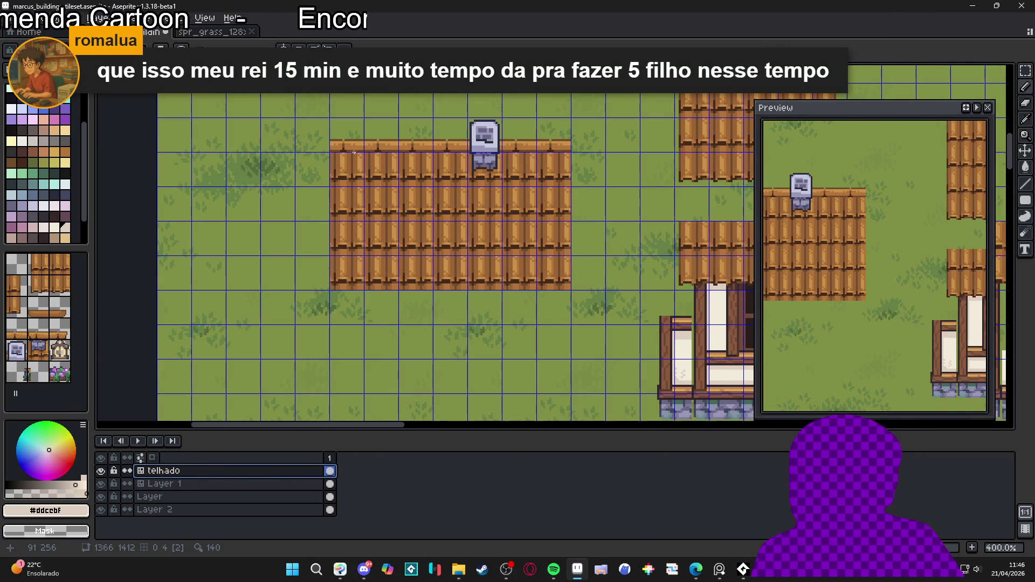
drag(355, 156, 363, 126)
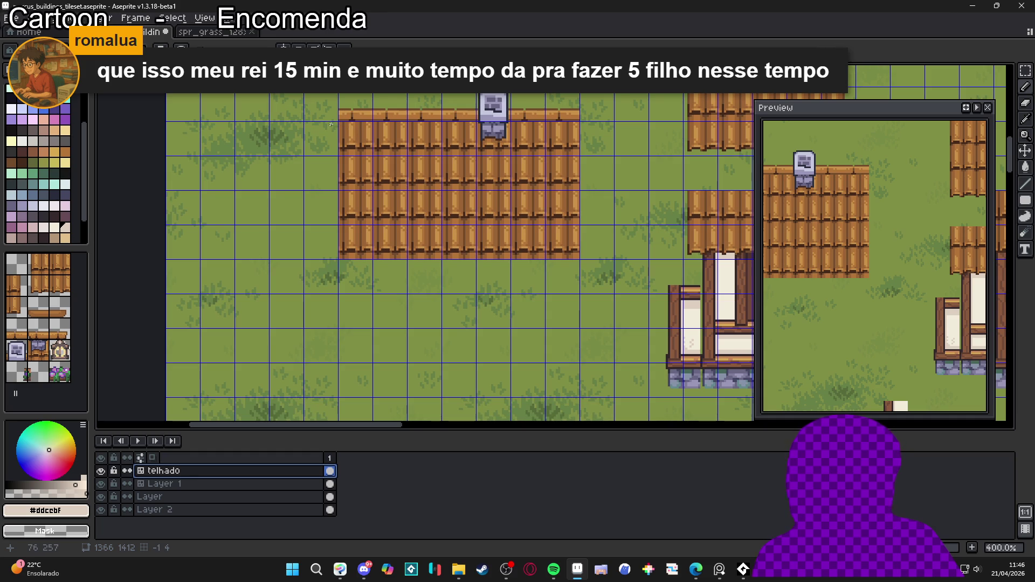
alt+click(338, 117)
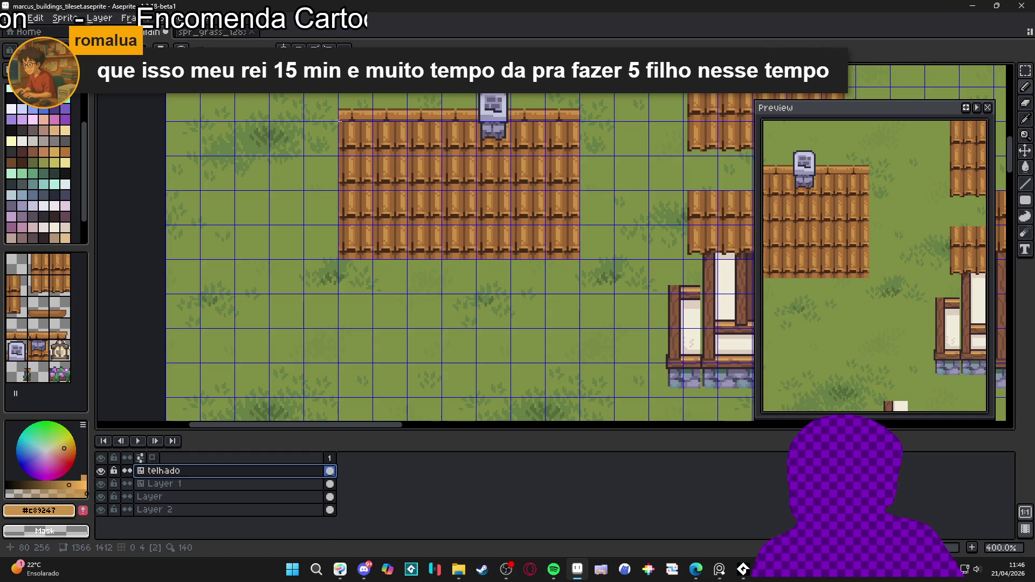
Step: Undo the test stroke along the roof edge and clear the selection
scroll(341, 121, up, 2)
drag(353, 112, 379, 128)
key(ctrl+z)
key(m)
click(337, 109)
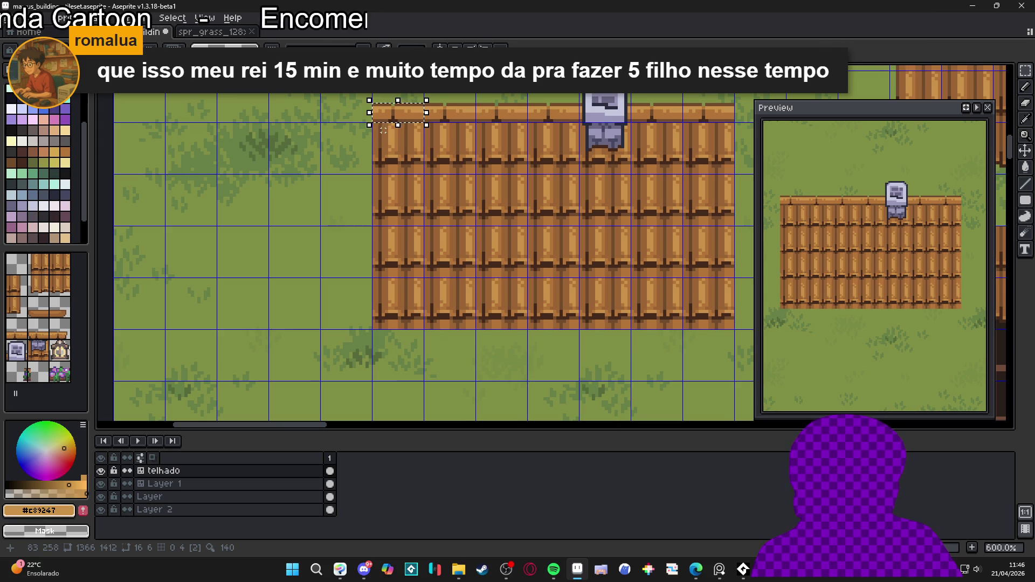
scroll(383, 130, down, 4)
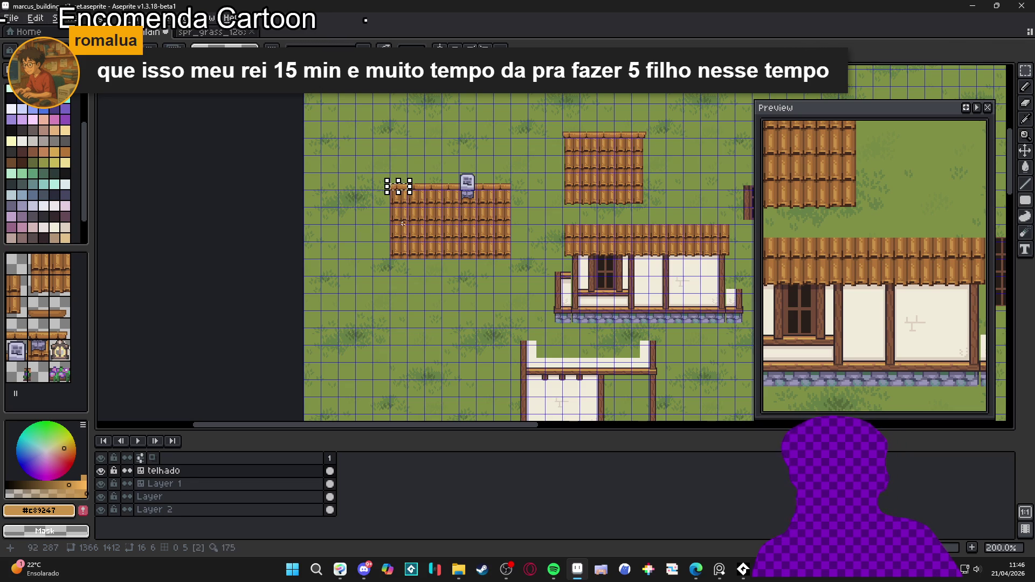
mouse_move(403, 223)
mouse_down()
mouse_move(407, 200)
mouse_move(436, 182)
mouse_up()
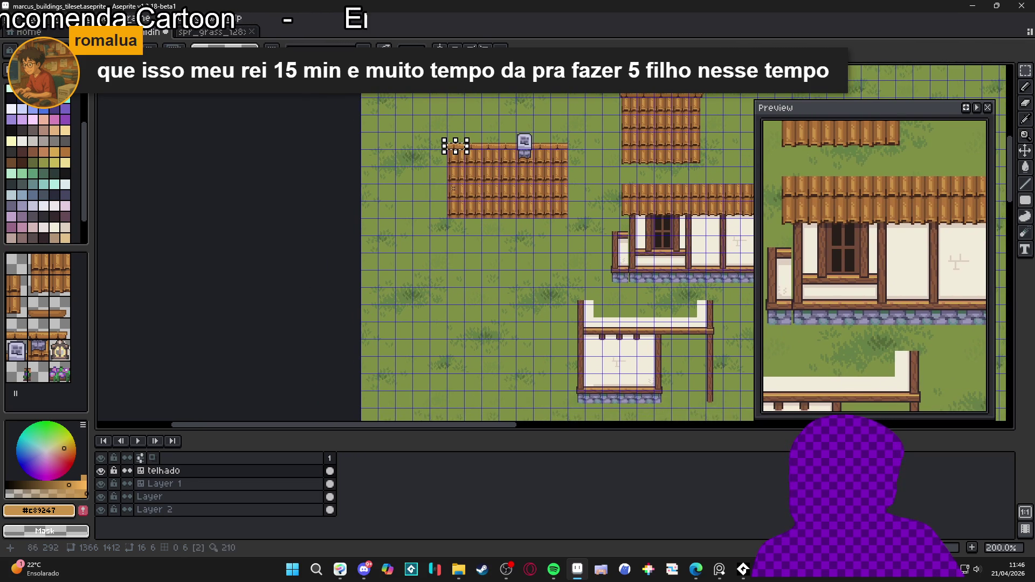
scroll(448, 190, up, 2)
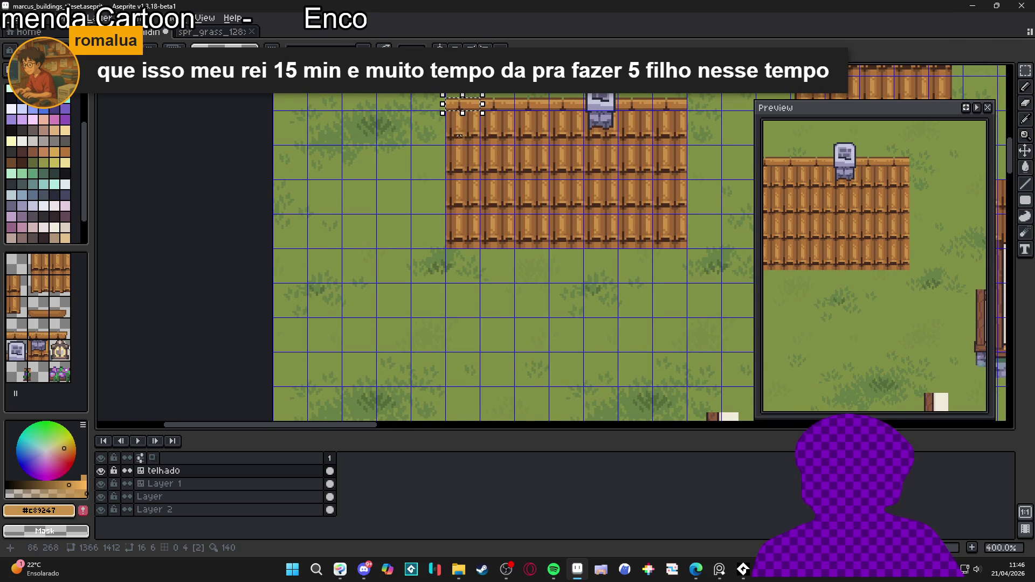
scroll(468, 116, down, 1)
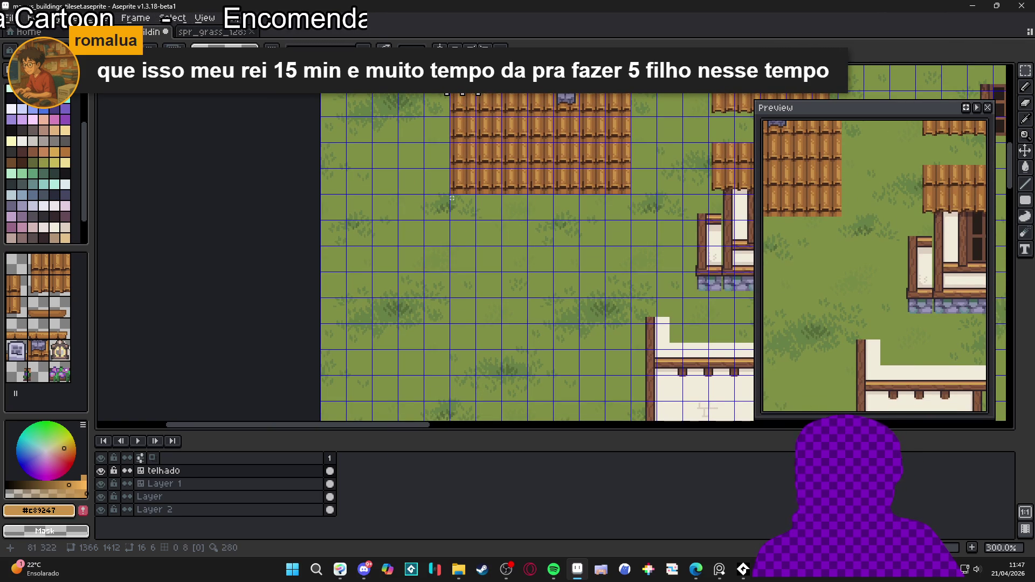
scroll(471, 207, down, 2)
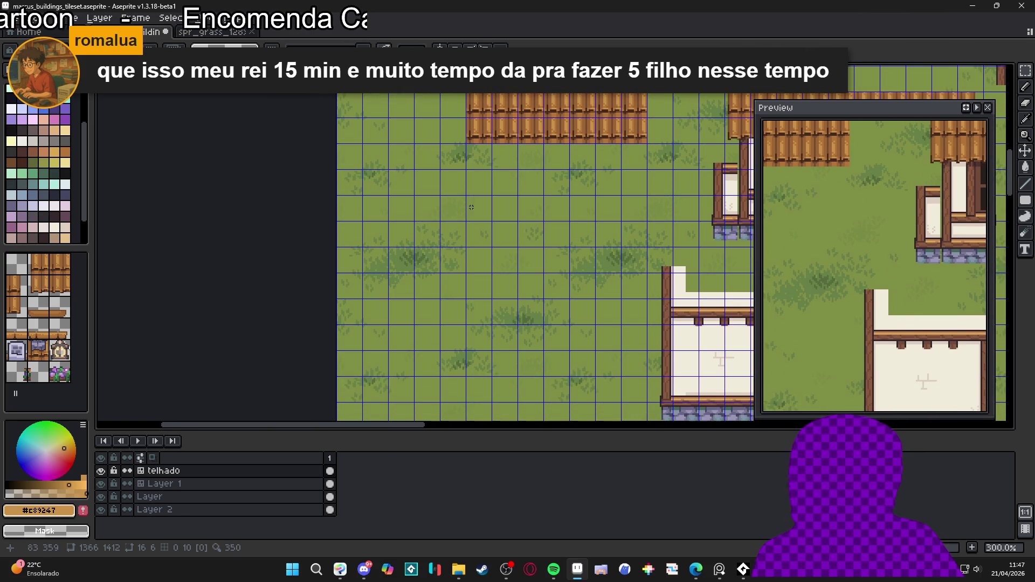
scroll(488, 223, up, 2)
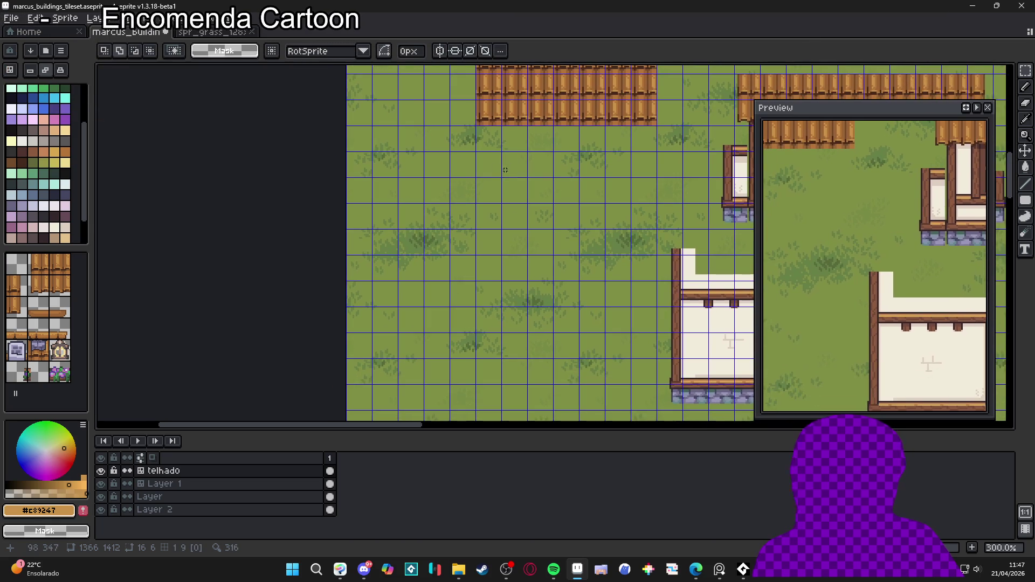
Step: Sample the darker wood brown from the roof and return to the Pencil
scroll(514, 120, up, 2)
key(i)
click(514, 120)
key(b)
Step: Move the symmetry axis over the empty grass where the new roof peak goes
scroll(452, 208, down, 3)
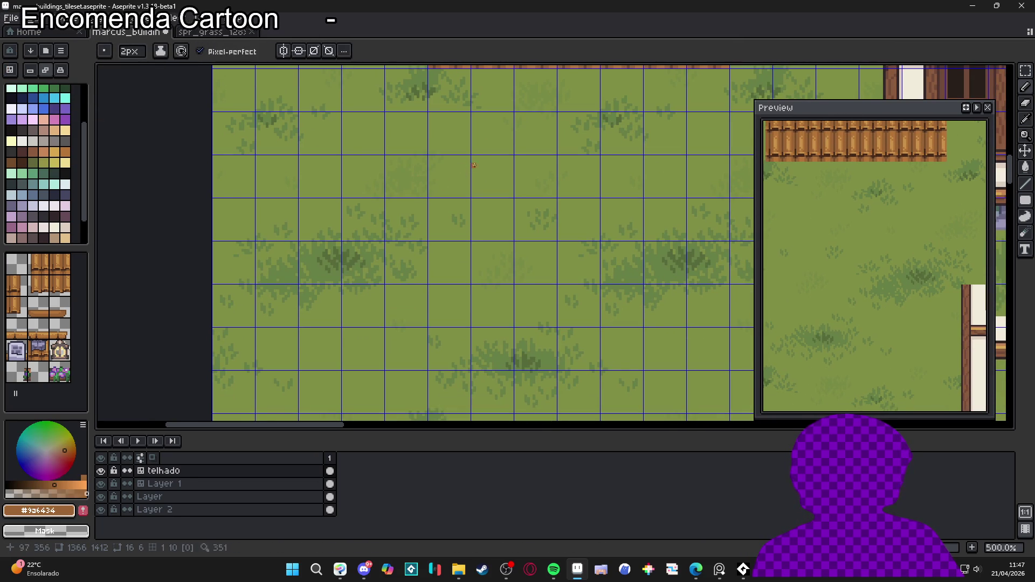
scroll(473, 246, down, 4)
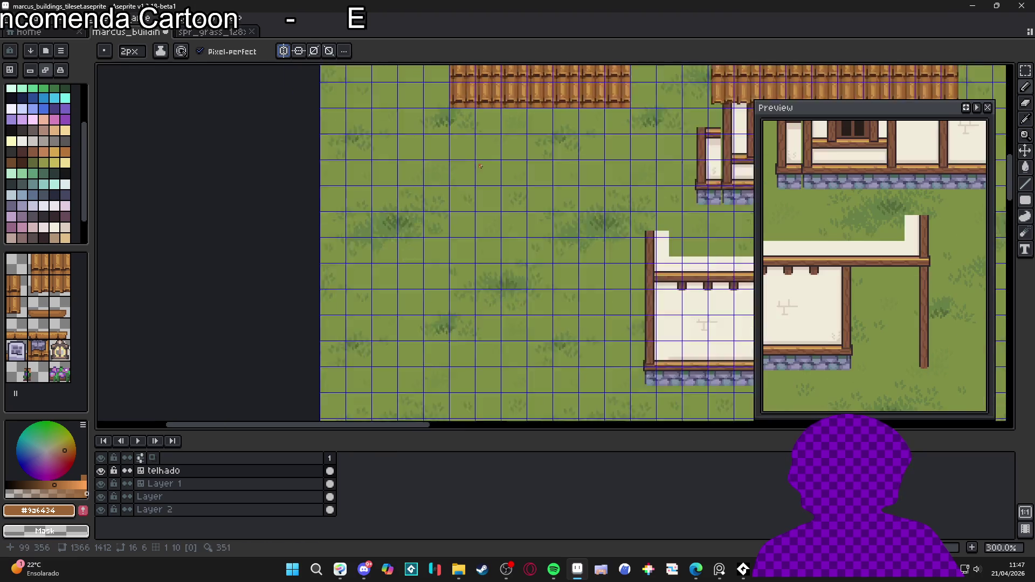
drag(473, 246, 325, 324)
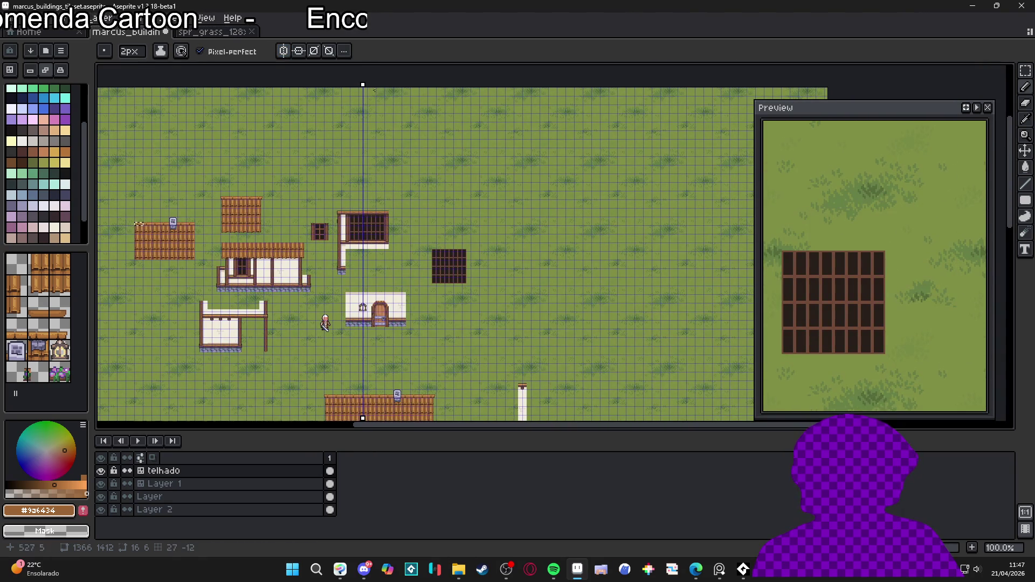
mouse_move(364, 85)
mouse_down()
mouse_move(509, 85)
mouse_move(451, 85)
mouse_move(499, 85)
mouse_up()
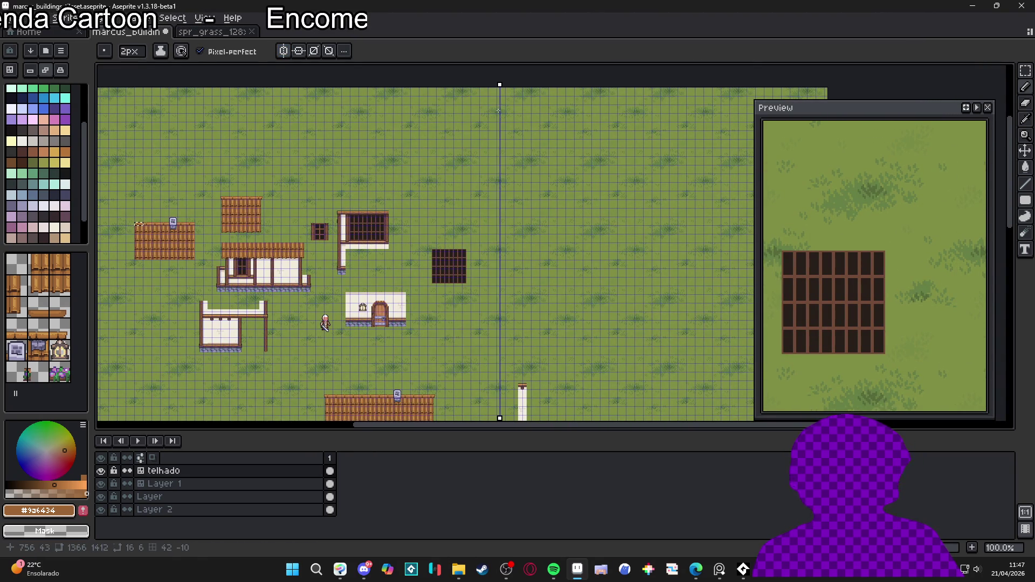
scroll(496, 171, up, 3)
mouse_move(496, 172)
mouse_down()
mouse_move(613, 192)
mouse_move(625, 203)
mouse_up()
drag(630, 111, 453, 107)
Step: Draw mirrored 45° diagonal roof guide lines meeting at the symmetry axis
scroll(456, 151, up, 2)
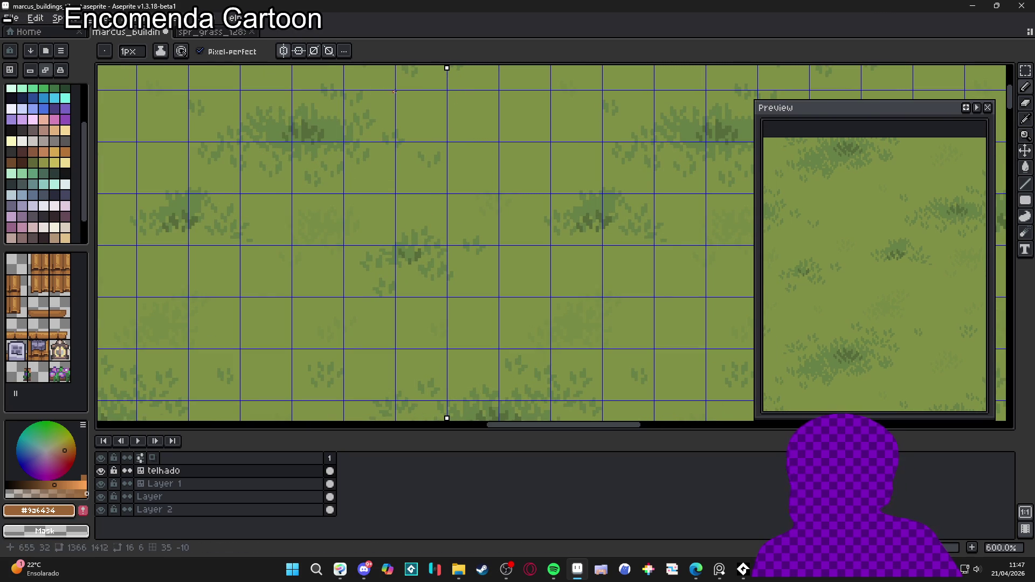
scroll(517, 179, down, 2)
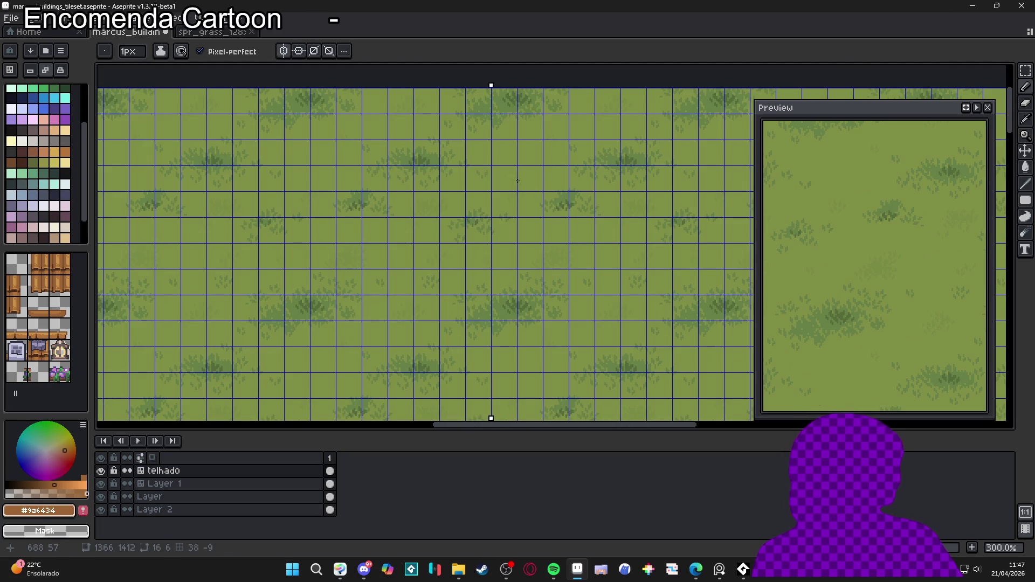
scroll(474, 169, up, 2)
mouse_move(403, 198)
mouse_down()
mouse_move(487, 101)
mouse_move(613, 269)
mouse_up()
key(ctrl+z)
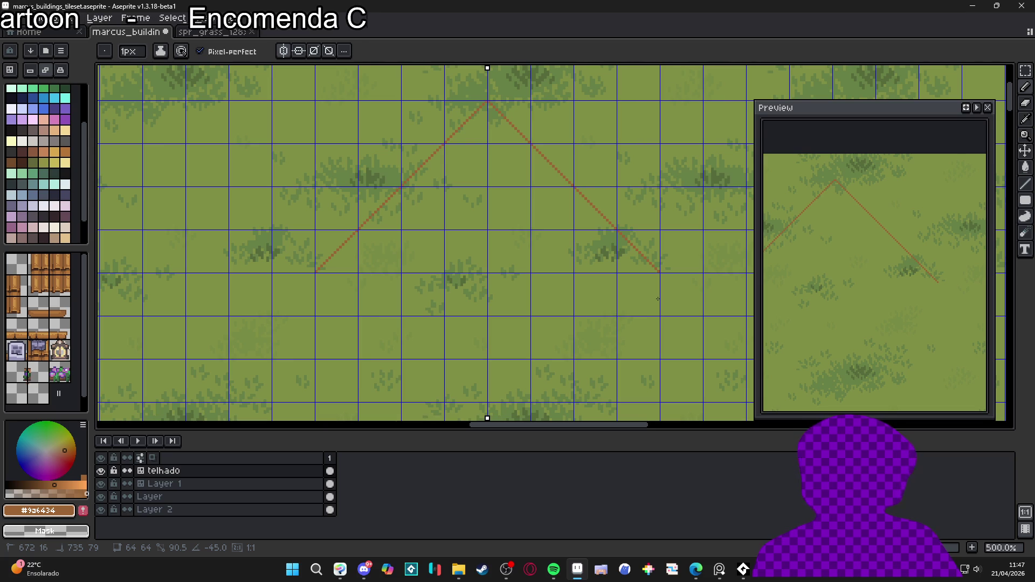
drag(658, 298, 658, 299)
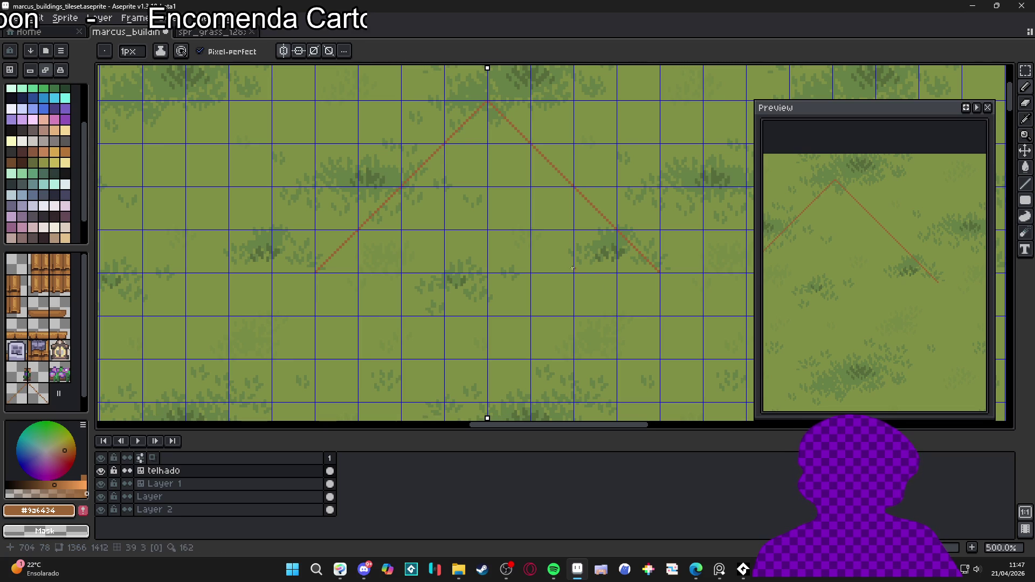
Step: Draw mirrored vertical lines running down from the roof peak
scroll(495, 106, up, 1)
drag(495, 106, 495, 305)
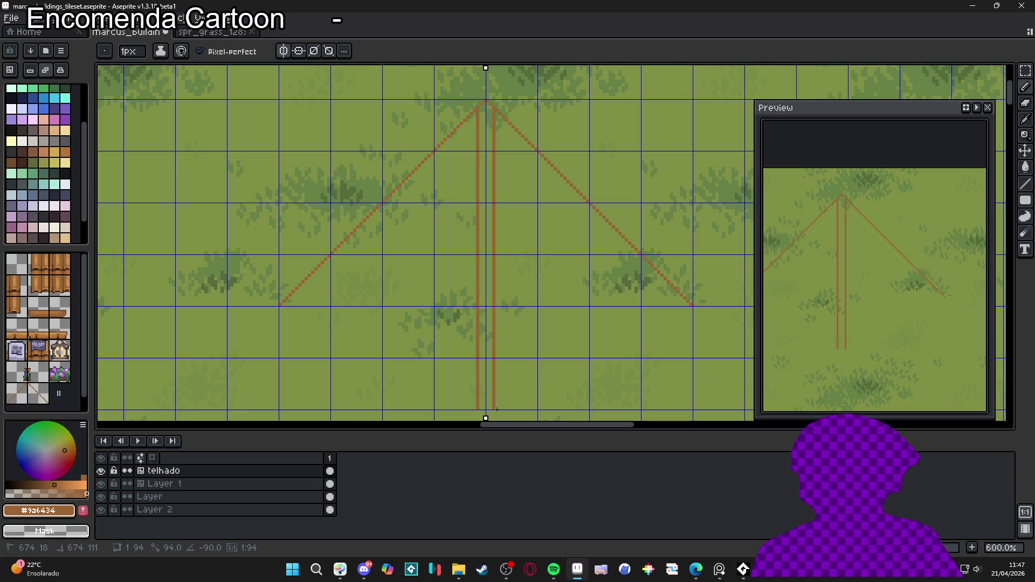
drag(496, 410, 496, 410)
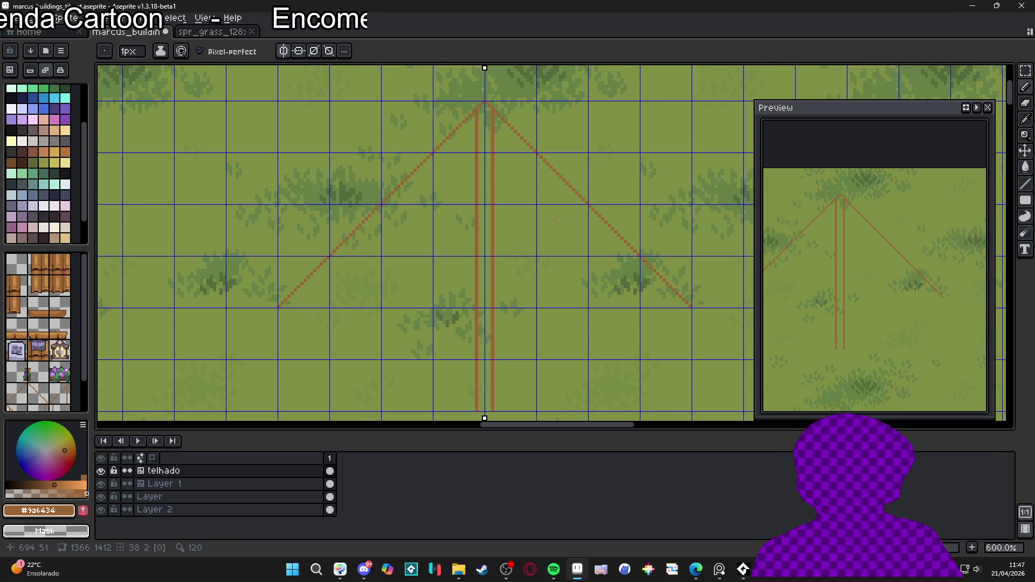
scroll(561, 221, down, 2)
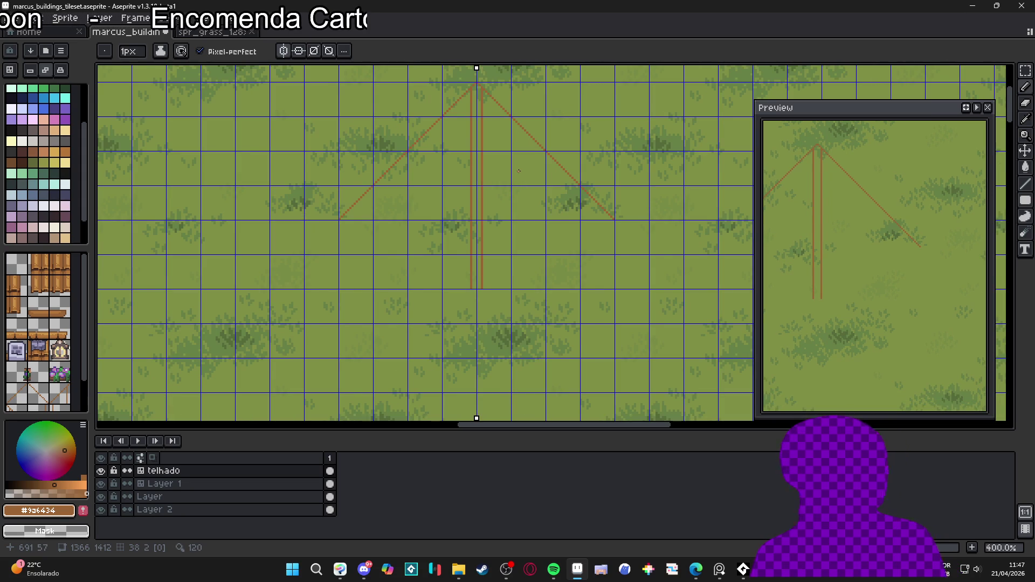
scroll(519, 171, down, 4)
scroll(517, 167, up, 3)
scroll(523, 171, down, 3)
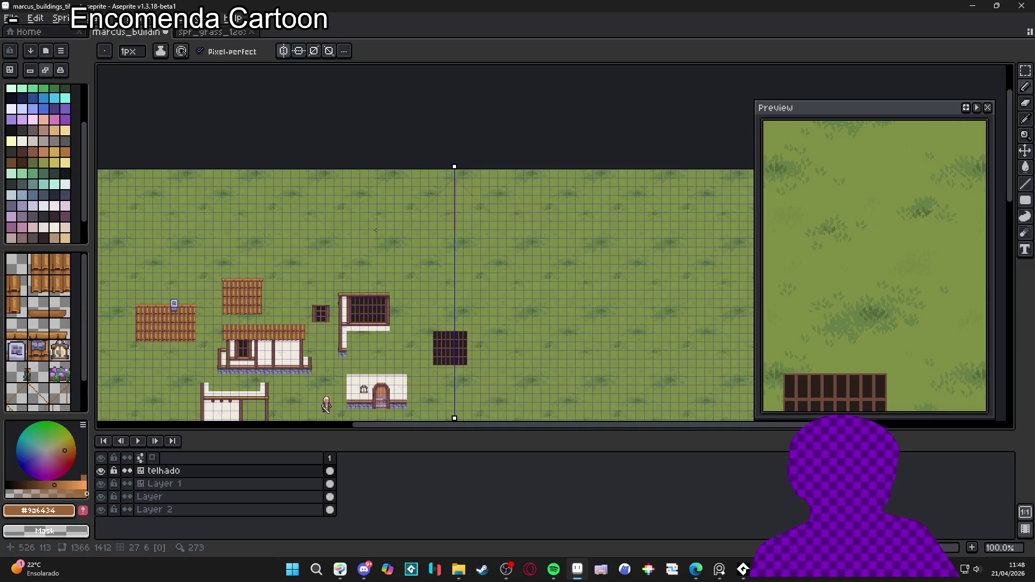
scroll(230, 296, up, 3)
scroll(230, 296, up, 1)
key(ctrl+apostrophe)
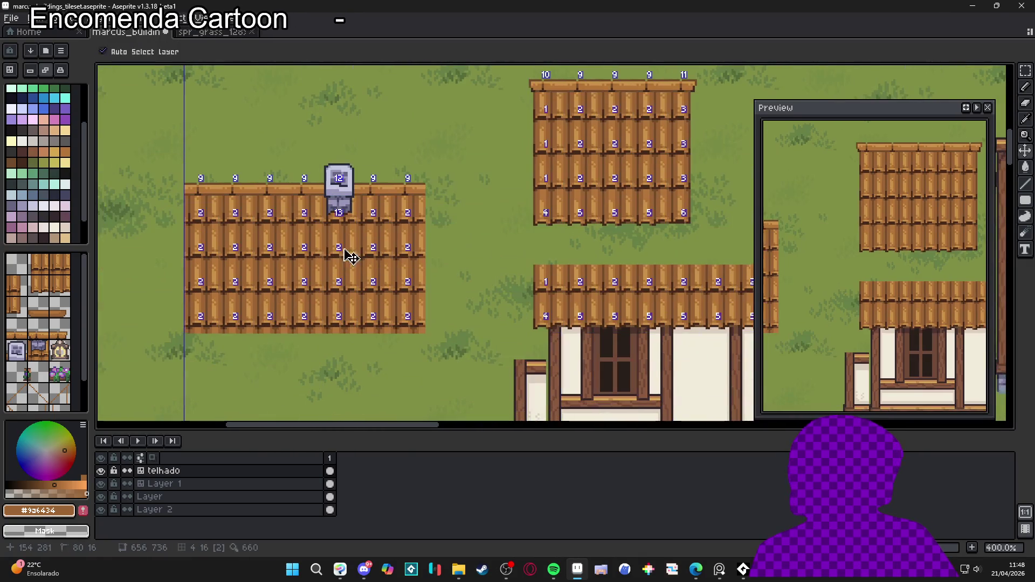
key(m)
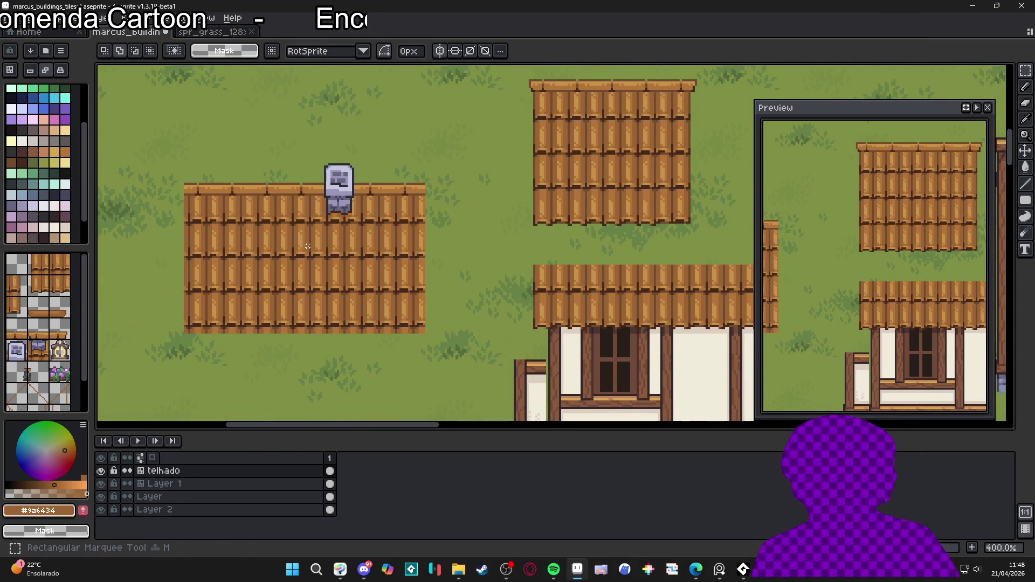
key(ctrl+apostrophe)
drag(288, 230, 363, 288)
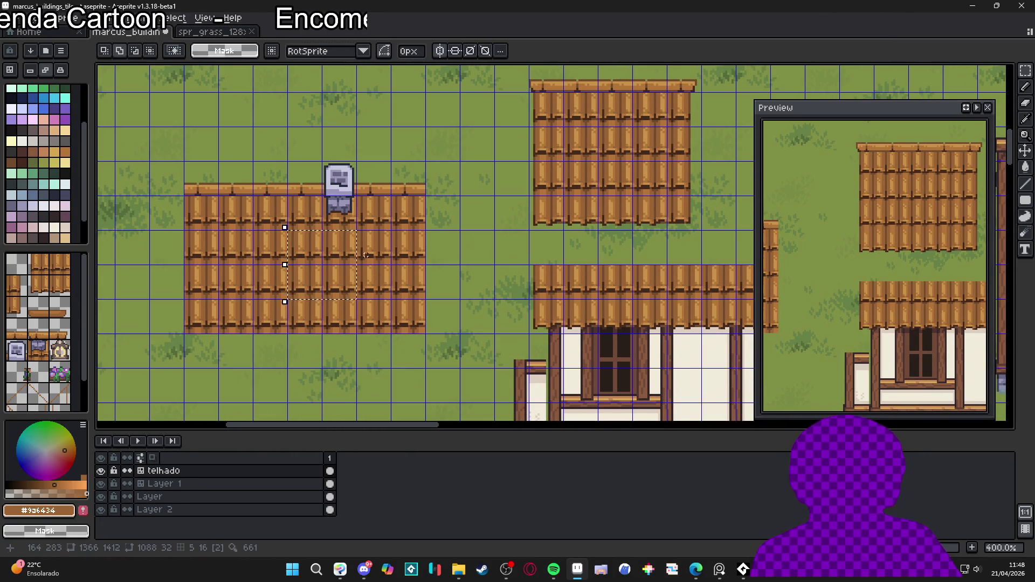
scroll(366, 255, down, 1)
drag(539, 162, 359, 236)
drag(760, 112, 508, 216)
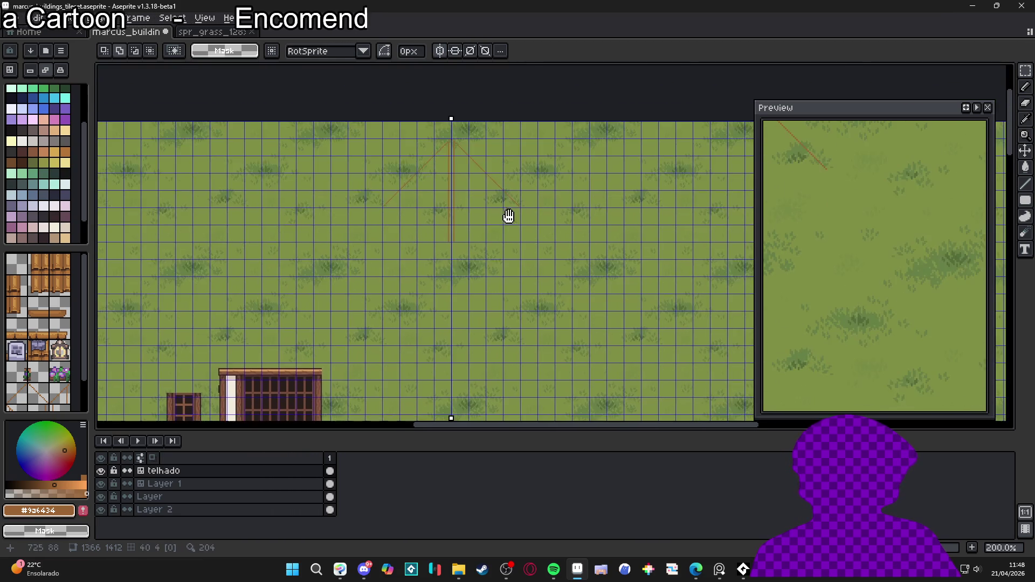
scroll(490, 178, up, 3)
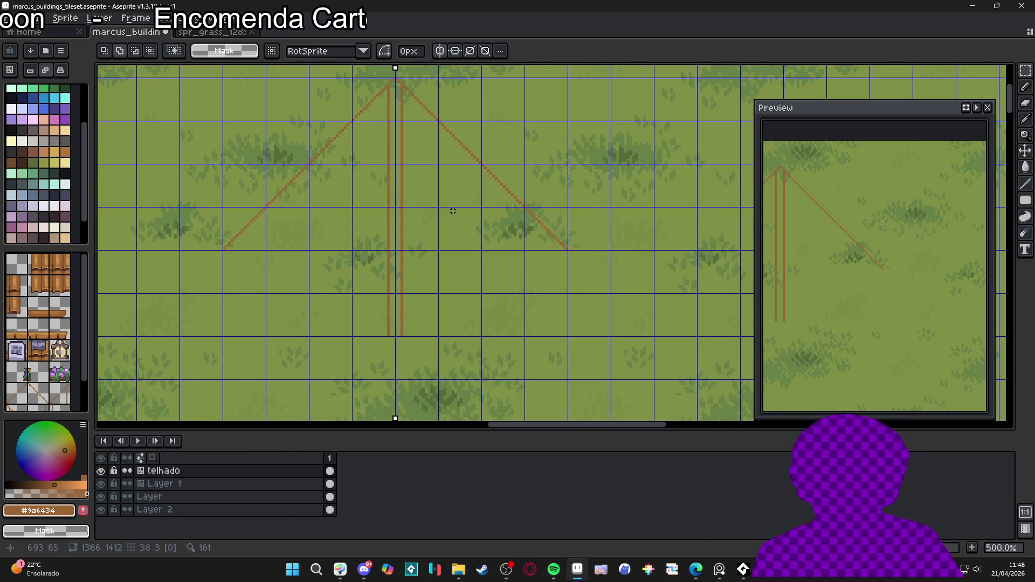
drag(461, 219, 280, 213)
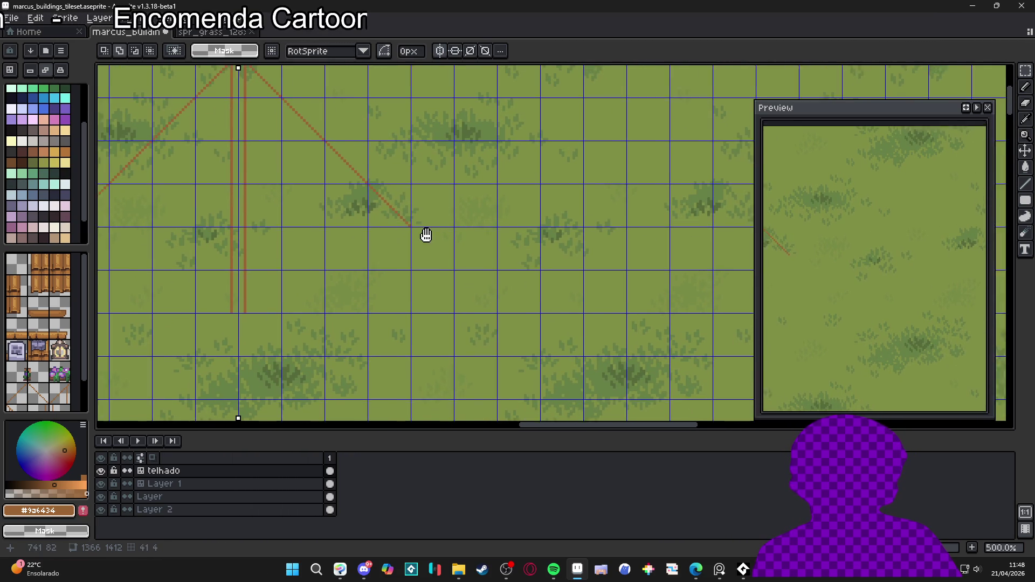
Step: Select one empty grid tile with the magic wand and bucket-fill it brown
key(b)
key(m)
drag(566, 219, 583, 226)
key(w)
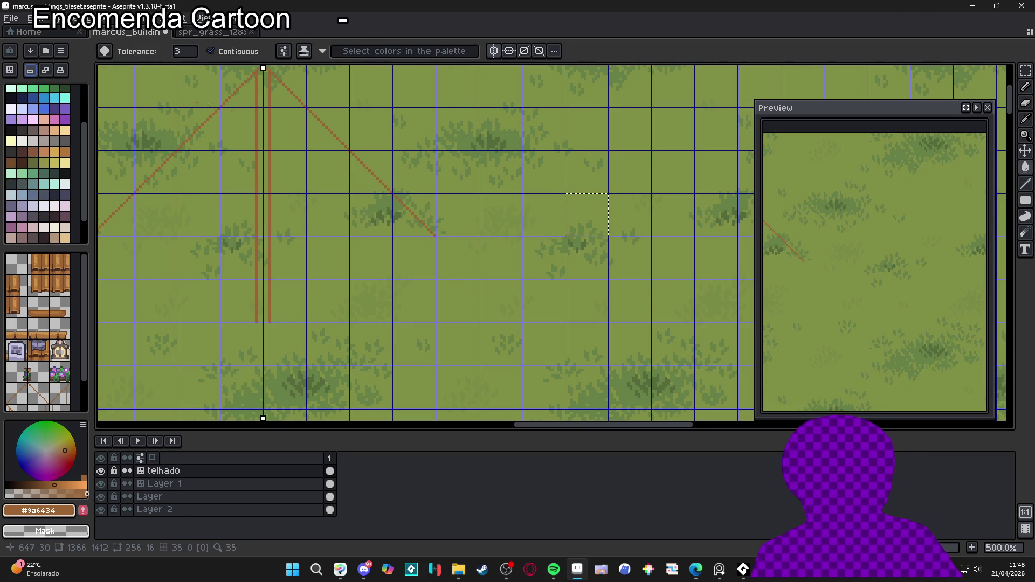
key(g)
click(588, 213)
key(ctrl+d)
Step: In tilemap mode, paint the brown tile into a mirrored 4x4 block
scroll(587, 213, right, 2)
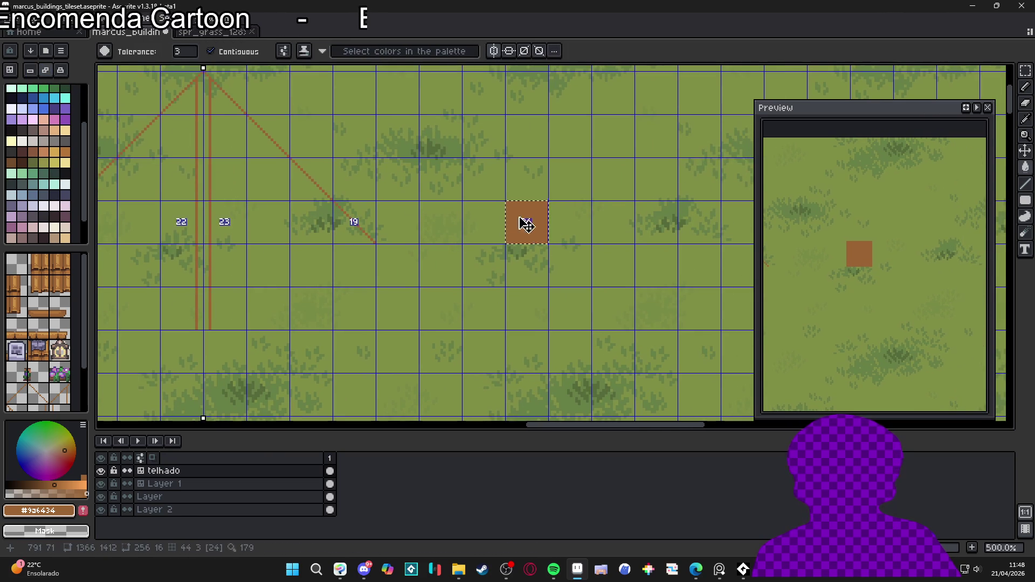
key(b)
click(10, 70)
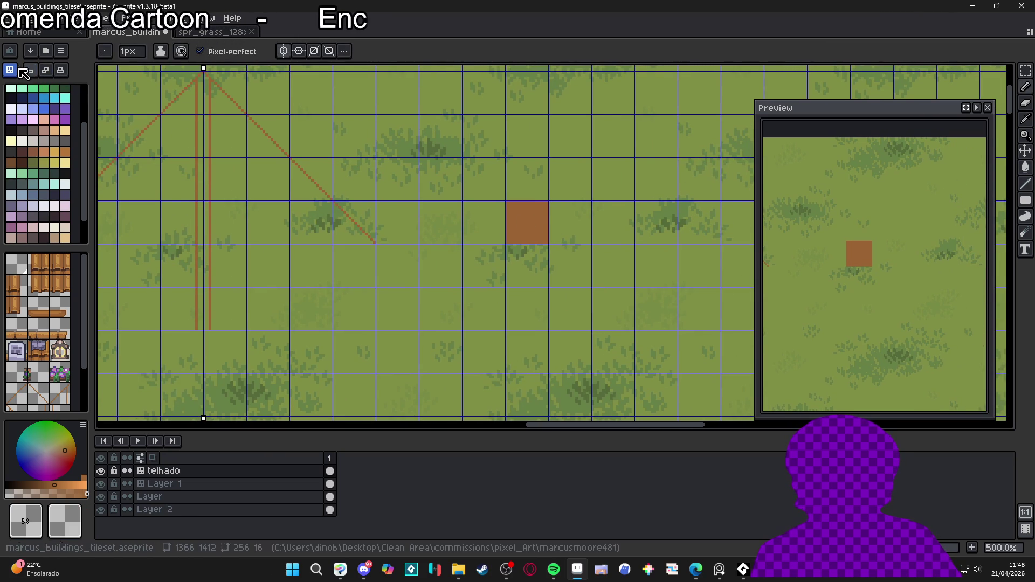
click(566, 220)
mouse_move(567, 221)
mouse_down()
mouse_move(528, 265)
mouse_move(570, 179)
mouse_move(484, 265)
mouse_move(627, 265)
mouse_up()
mouse_move(615, 221)
mouse_down()
mouse_move(614, 258)
mouse_move(544, 134)
mouse_move(485, 135)
mouse_up()
Step: Pick palette colour 59, leave tile mode, and select all layer content
click(68, 131)
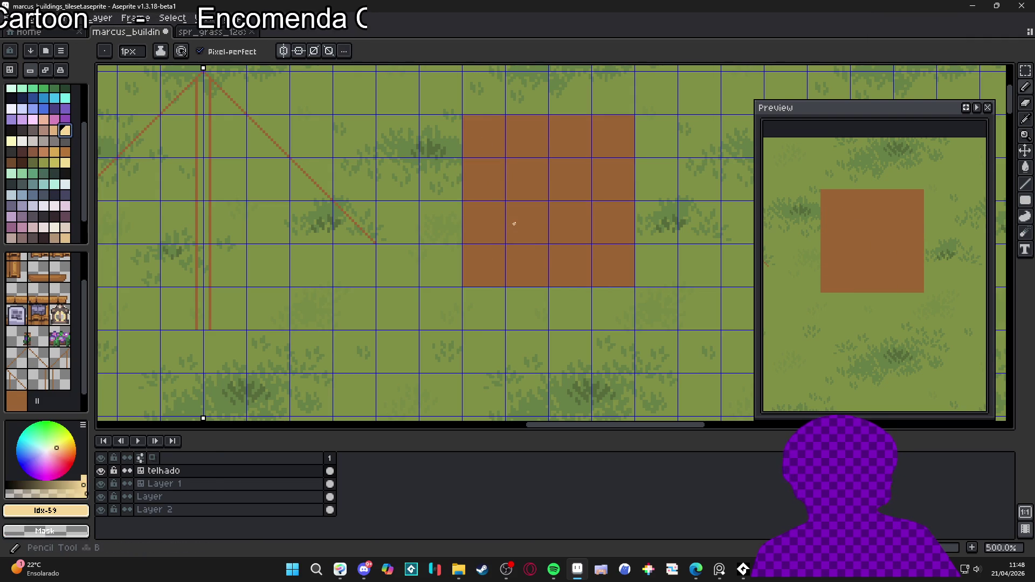
key(Tab)
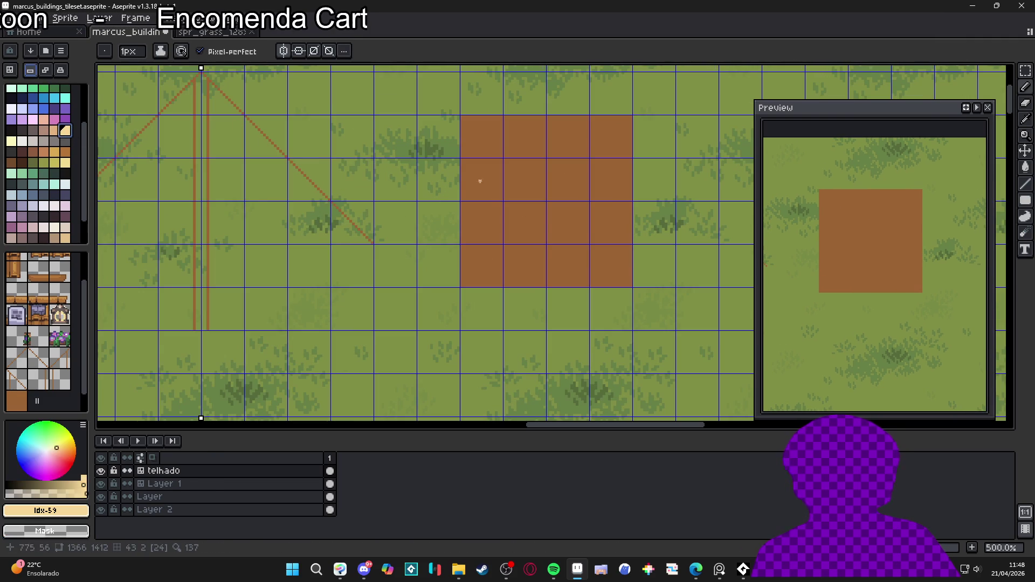
key(ctrl+a)
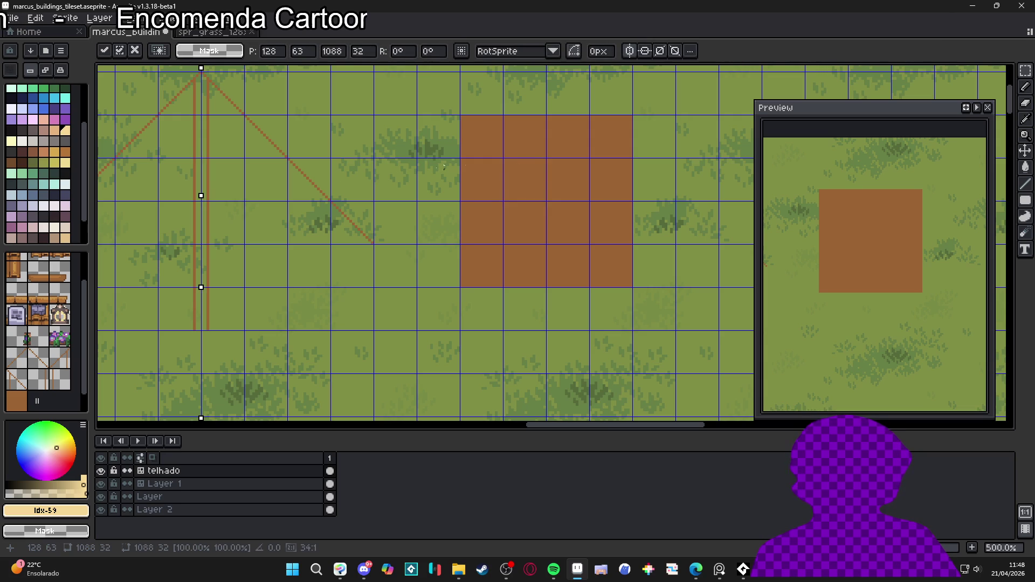
scroll(544, 180, down, 3)
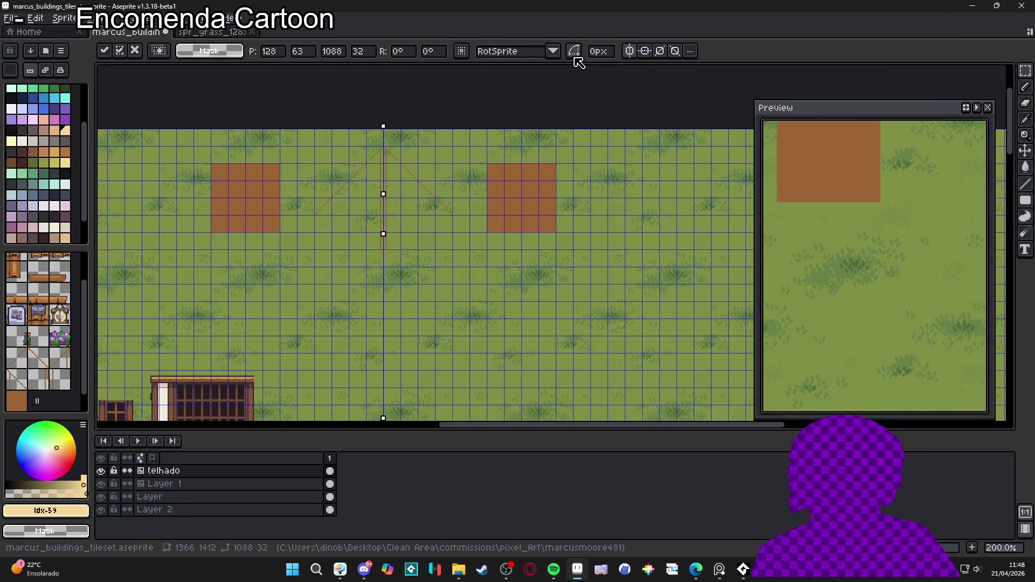
drag(384, 231, 418, 212)
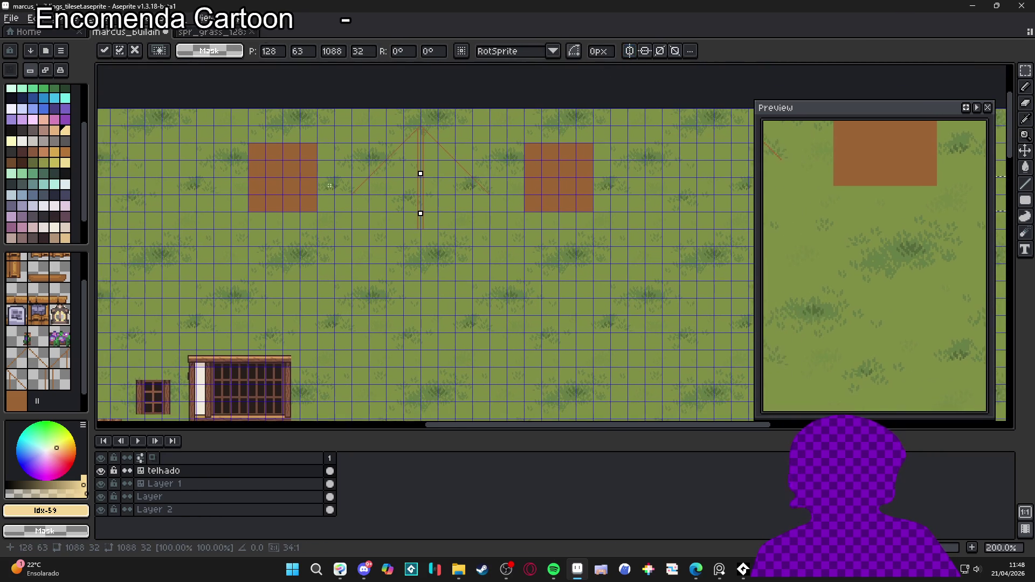
Step: Delete the left brown square, then undo the deletion and deselect
key(v)
key(m)
drag(249, 145, 317, 212)
key(Delete)
key(ctrl+z)
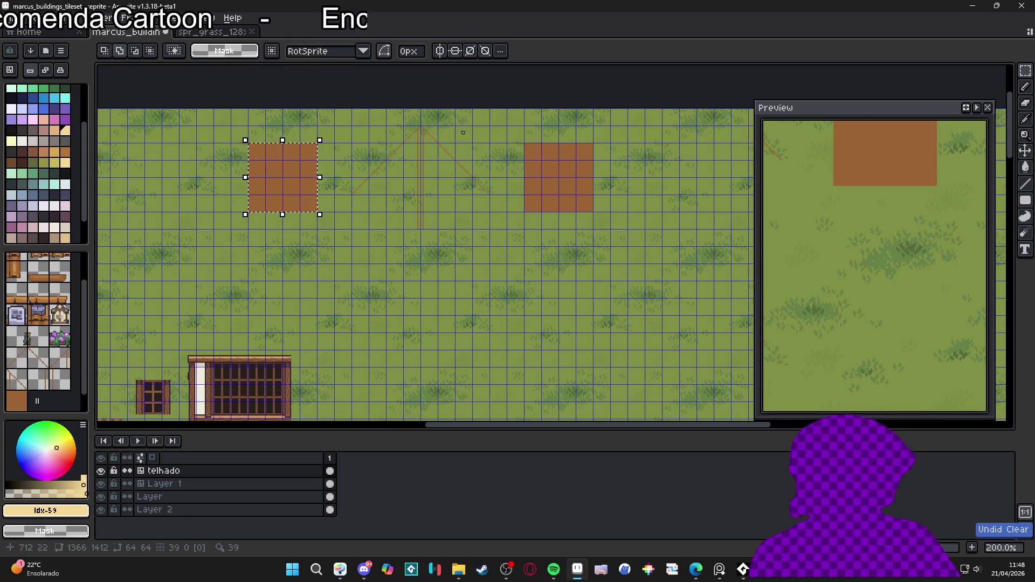
key(ctrl+d)
scroll(479, 164, right, 2)
scroll(480, 164, up, 2)
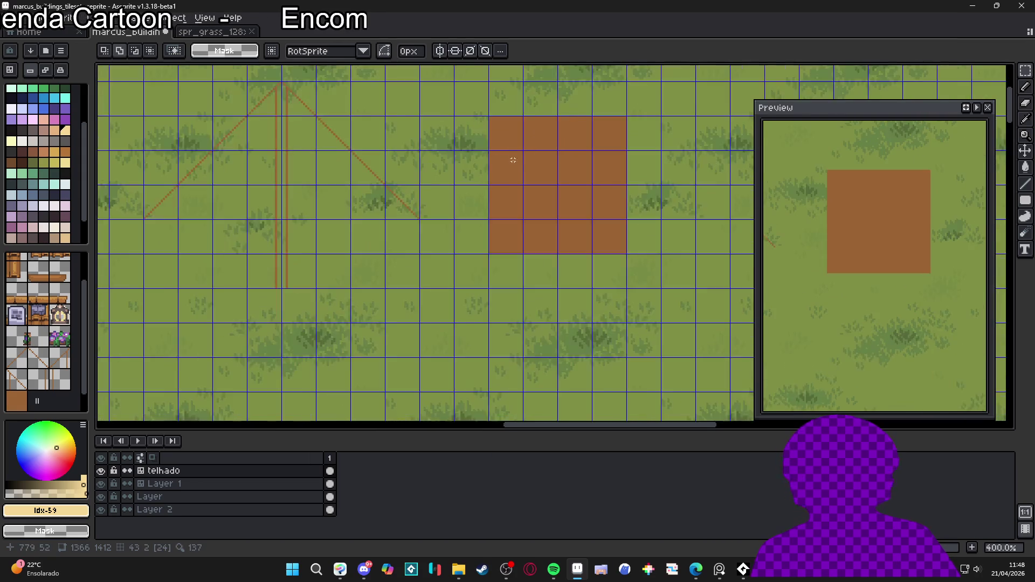
scroll(377, 215, down, 3)
scroll(257, 242, up, 2)
scroll(257, 243, up, 3)
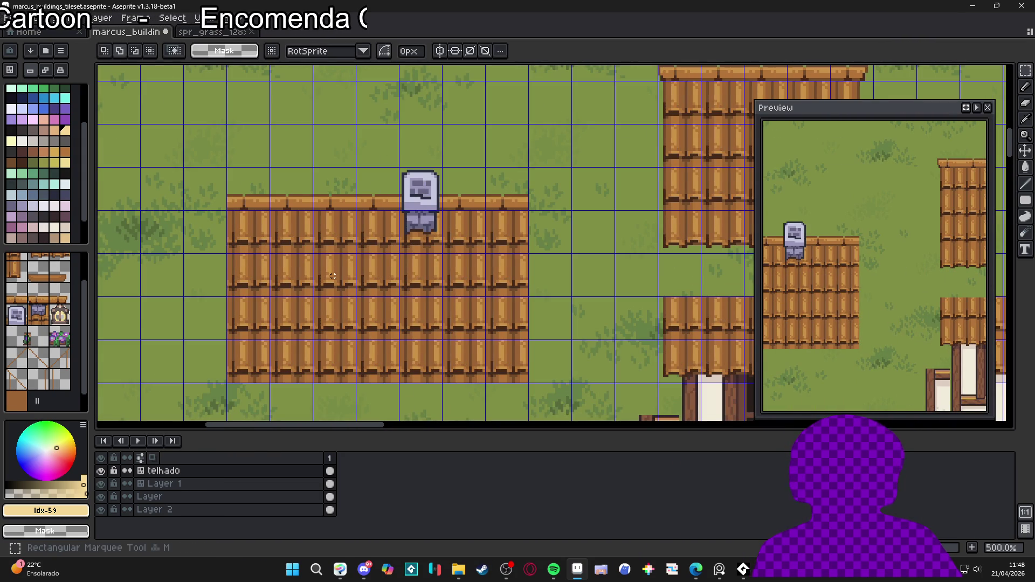
Step: Paste the plank tile over the brown block rotated 45°, commit it, then undo
scroll(365, 307, down, 4)
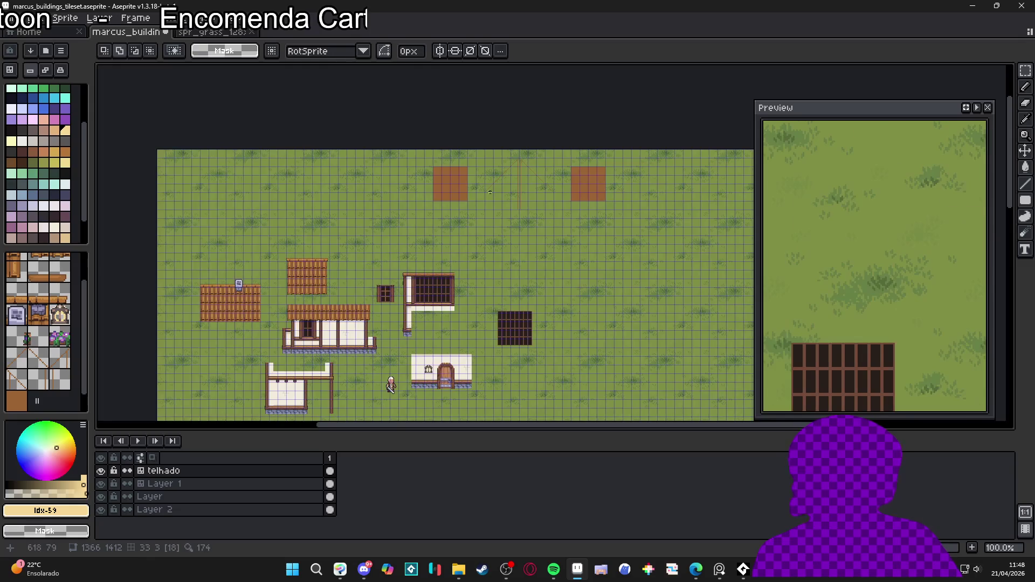
scroll(447, 216, up, 4)
key(ctrl+v)
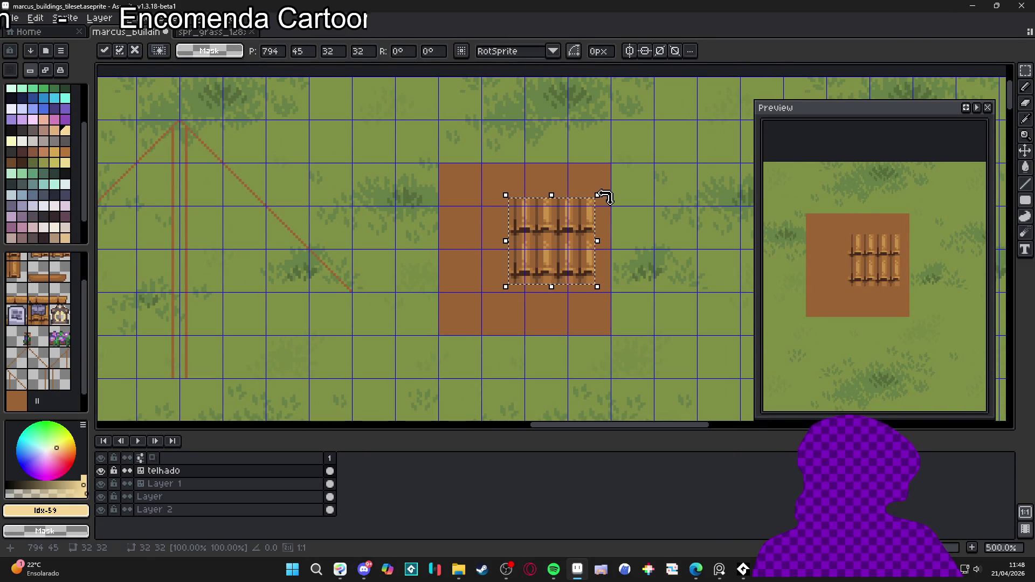
mouse_move(604, 194)
mouse_down()
mouse_move(602, 180)
mouse_move(536, 144)
mouse_move(555, 145)
mouse_up()
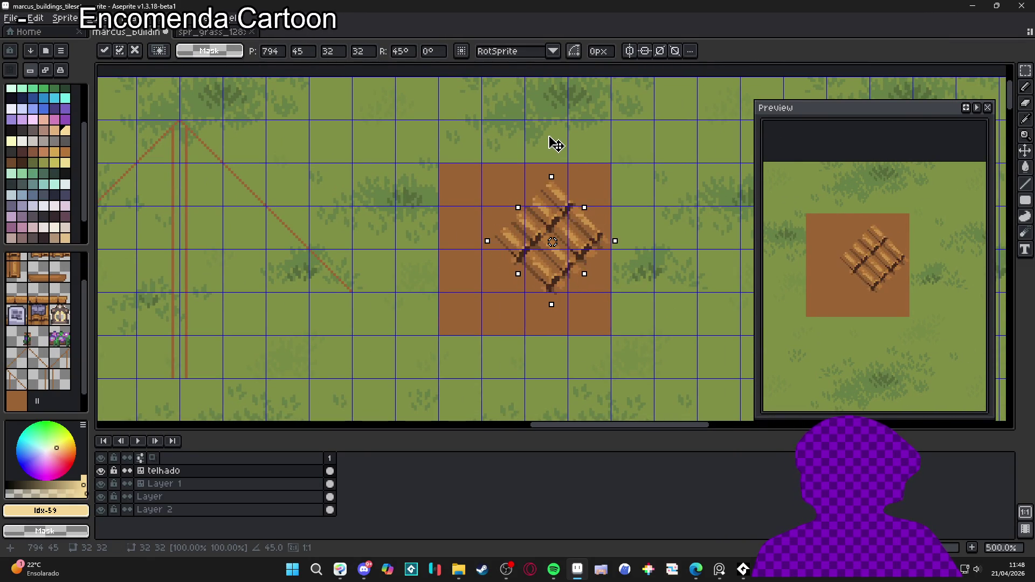
drag(570, 224, 565, 214)
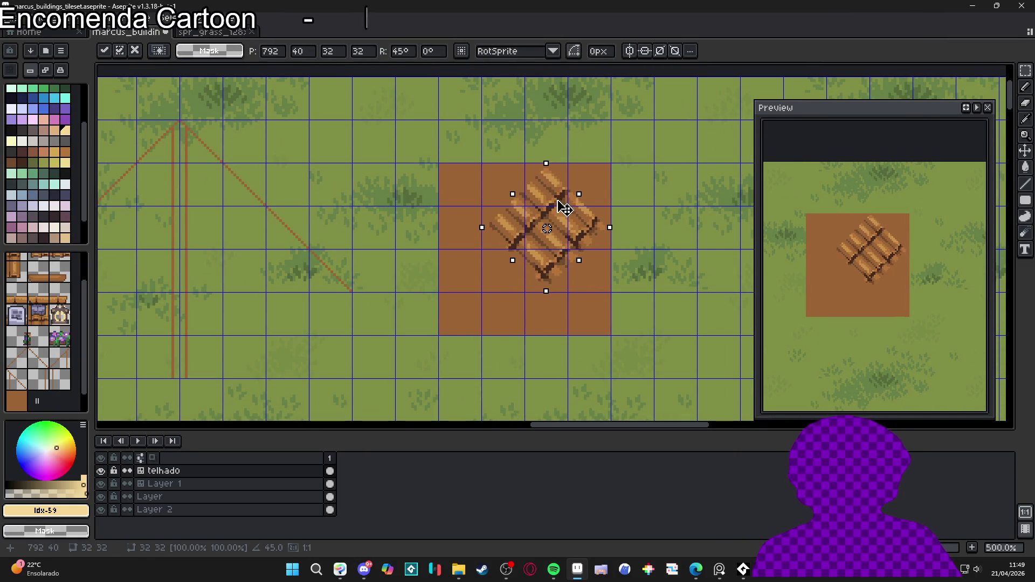
key(Return)
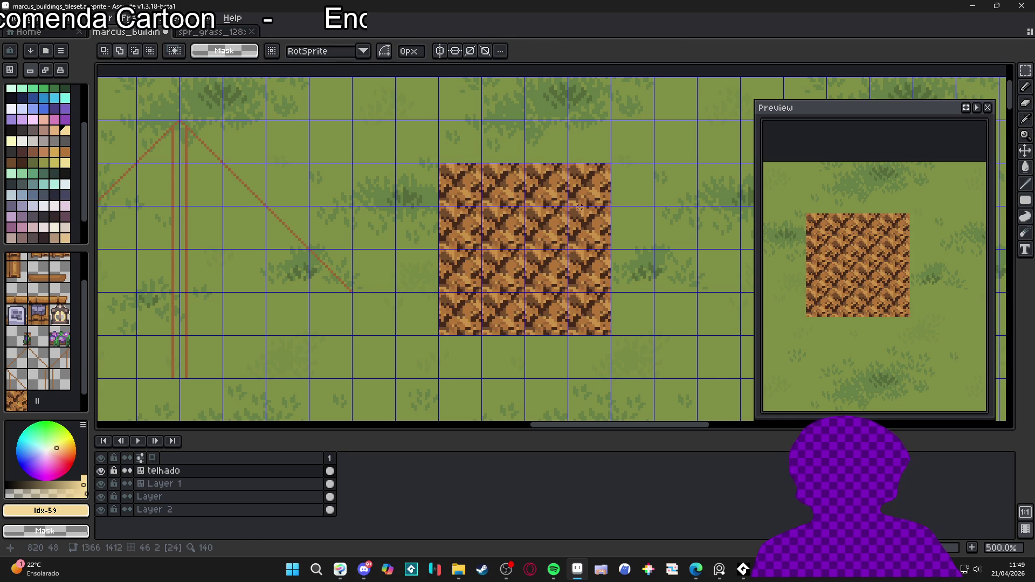
key(ctrl+z)
key(ctrl+z)
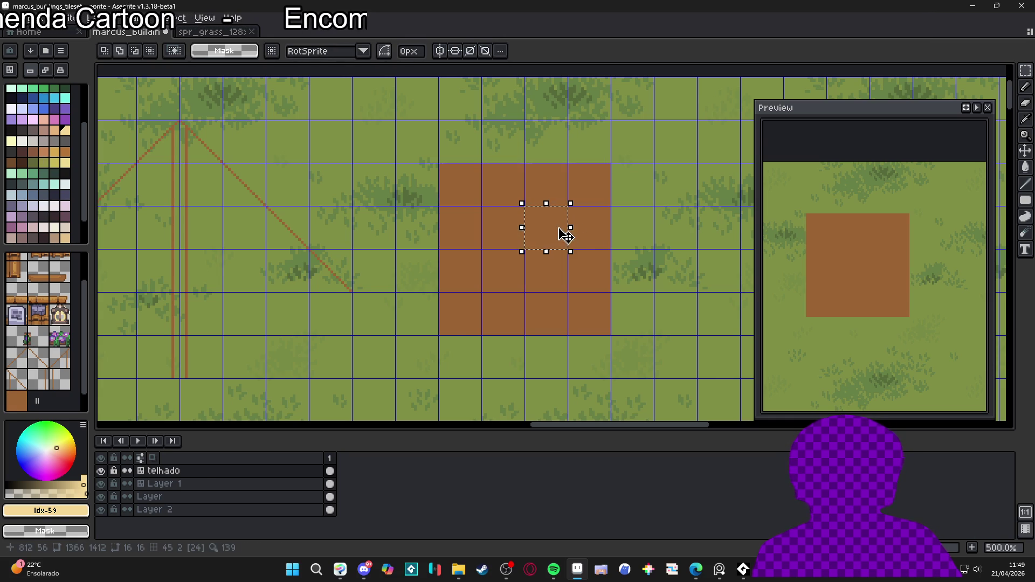
Step: Paste another plank tile near the grass, then cancel it with Esc
scroll(558, 237, down, 1)
scroll(550, 238, down, 1)
drag(550, 238, 452, 221)
scroll(547, 251, up, 1)
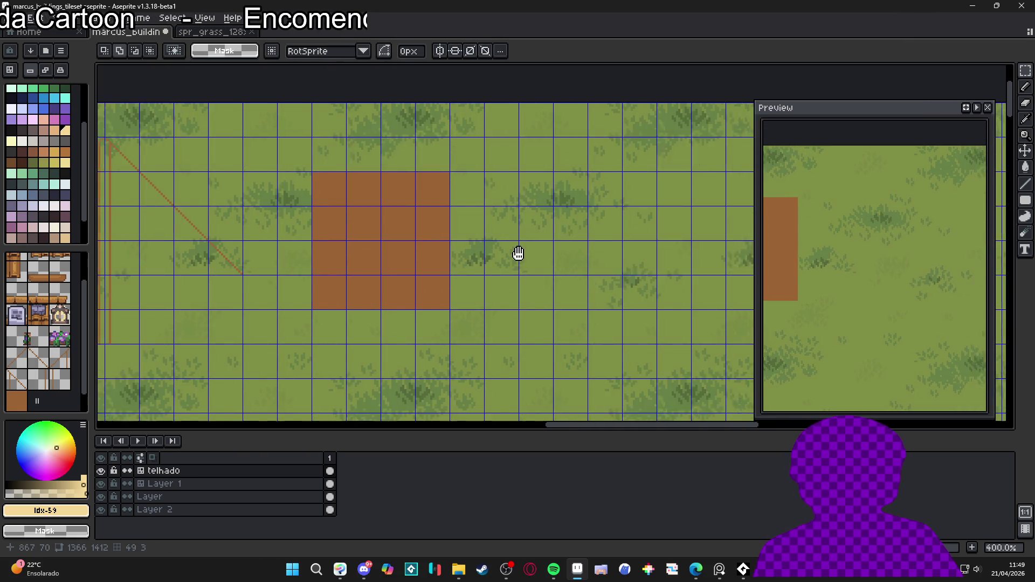
key(ctrl+v)
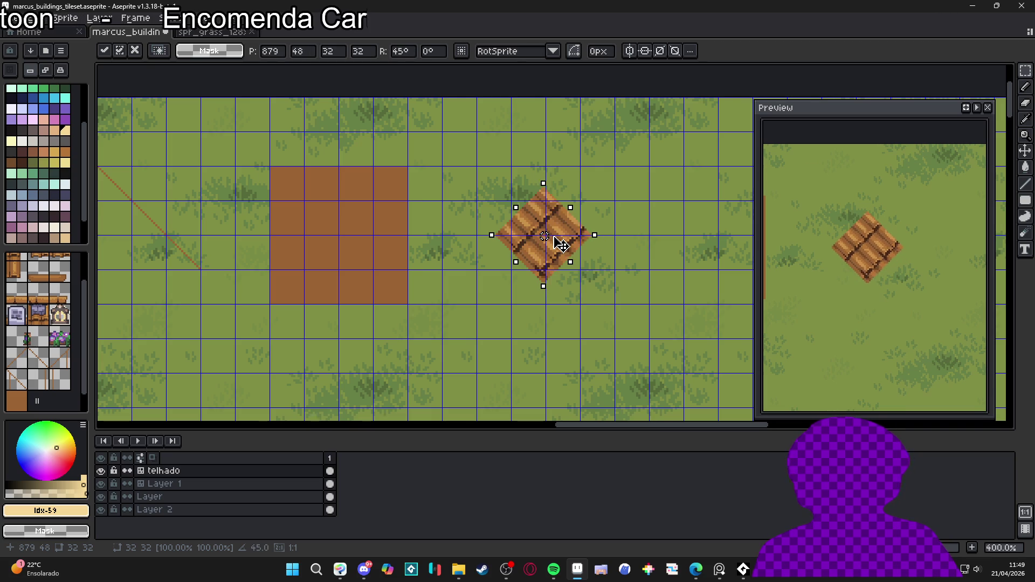
drag(561, 245, 574, 255)
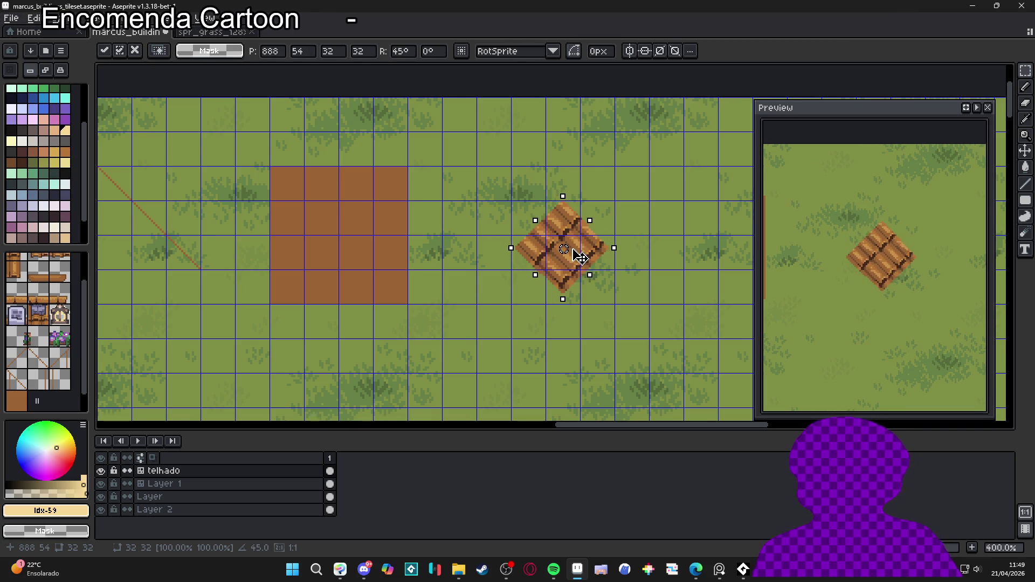
key(Escape)
scroll(566, 271, down, 2)
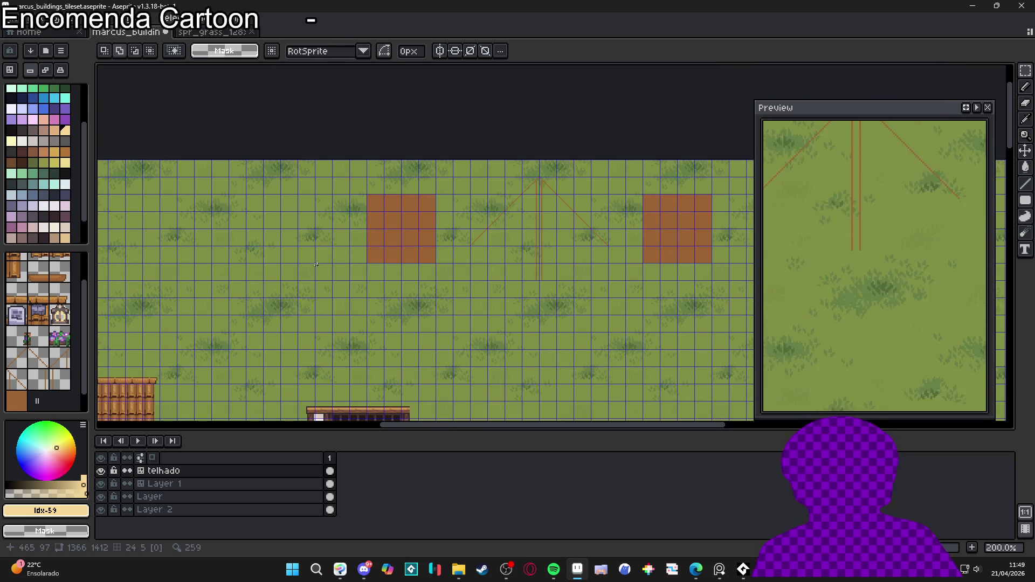
Step: Try a pasted plank tile rotated 45° and moved down-left, then discard it
scroll(235, 329, up, 2)
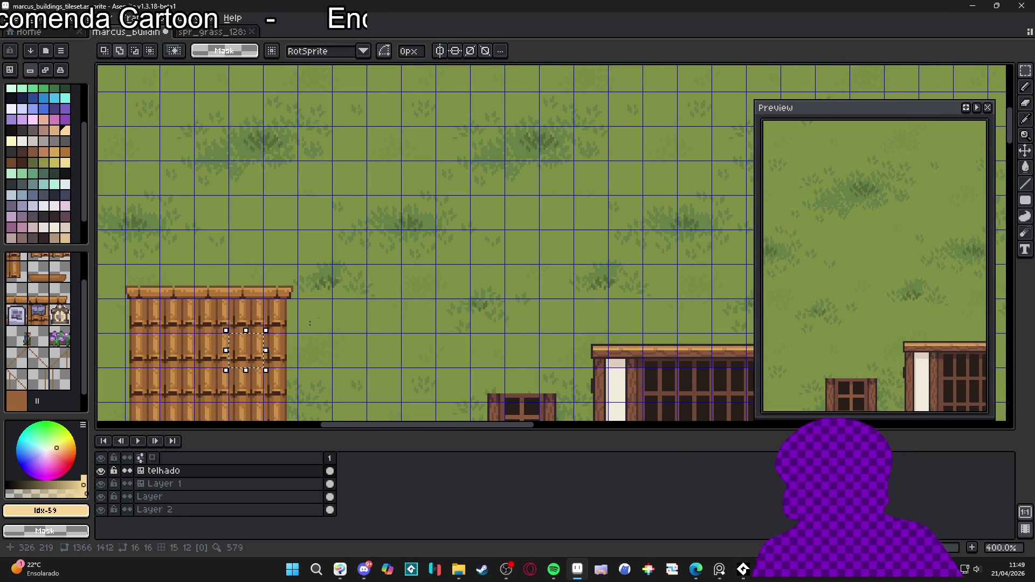
scroll(162, 356, down, 2)
scroll(529, 243, right, 5)
scroll(564, 267, up, 3)
scroll(564, 266, up, 3)
key(ctrl+v)
scroll(560, 263, up, 2)
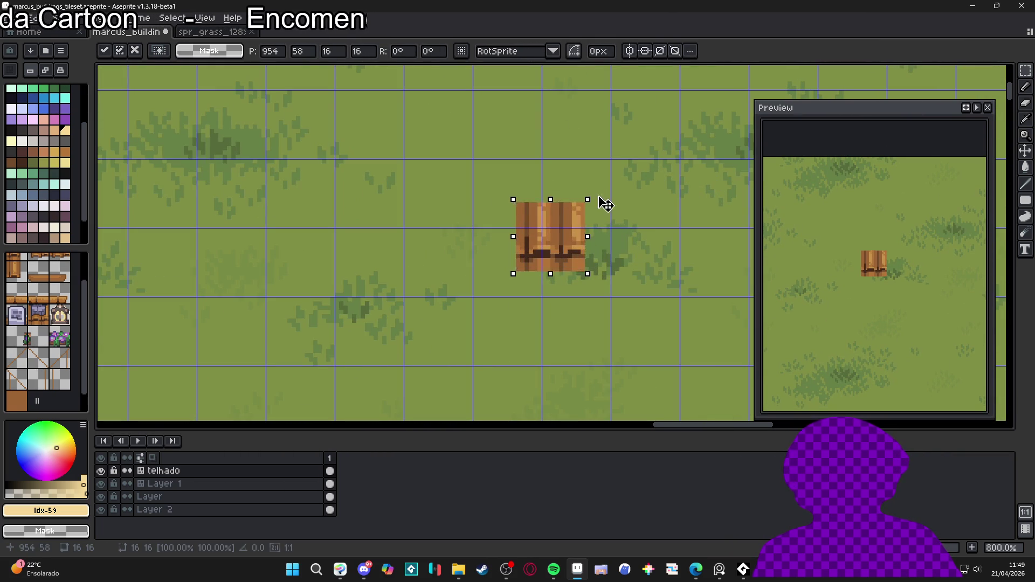
drag(597, 196, 571, 165)
drag(559, 210, 518, 245)
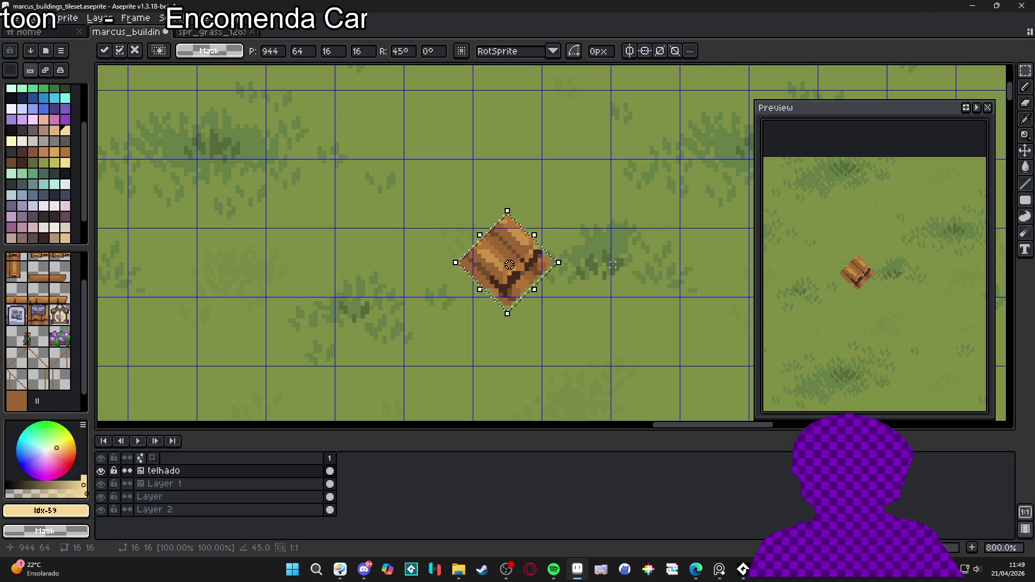
scroll(607, 269, up, 2)
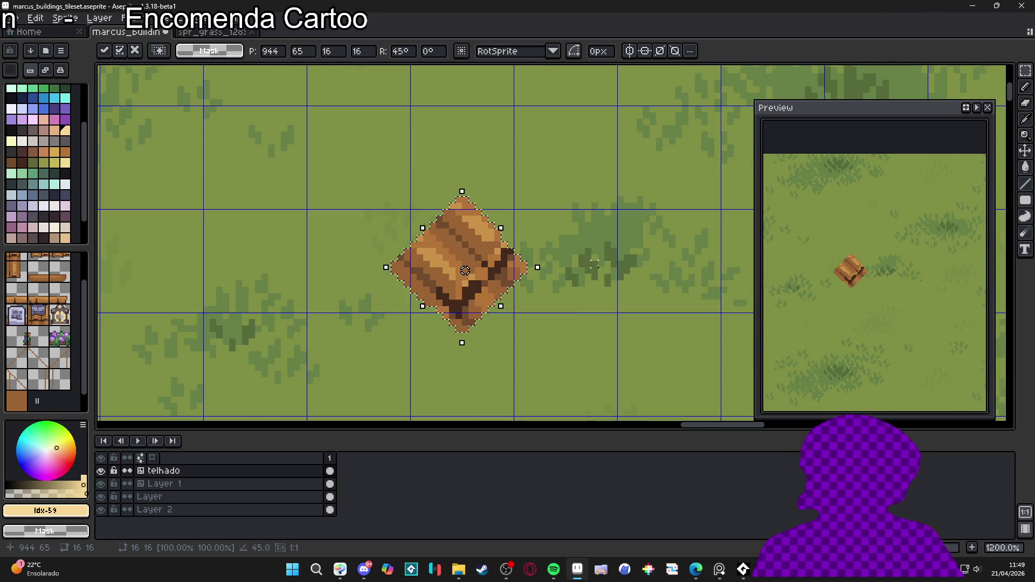
scroll(514, 284, down, 2)
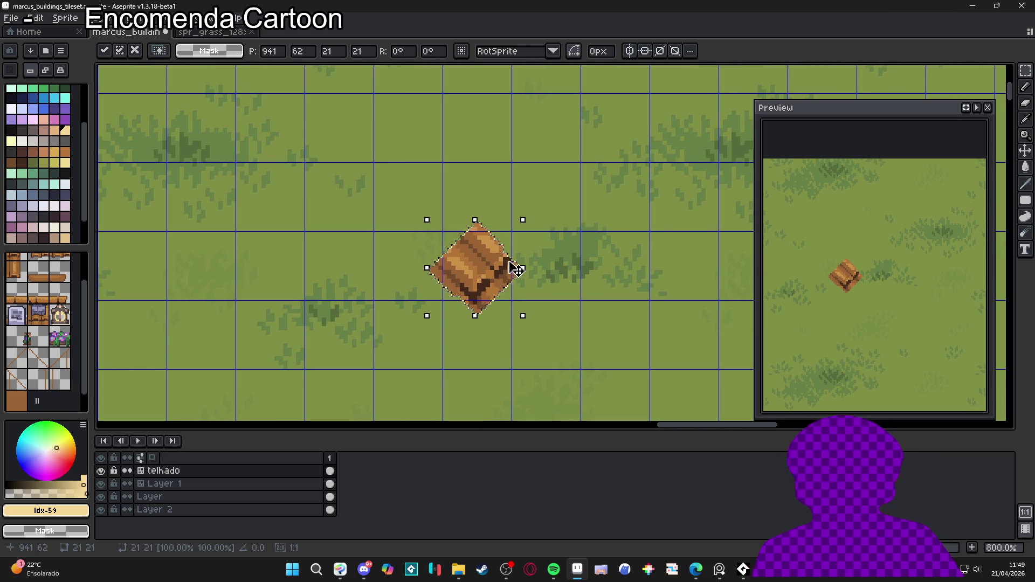
key(Escape)
key(ctrl+z)
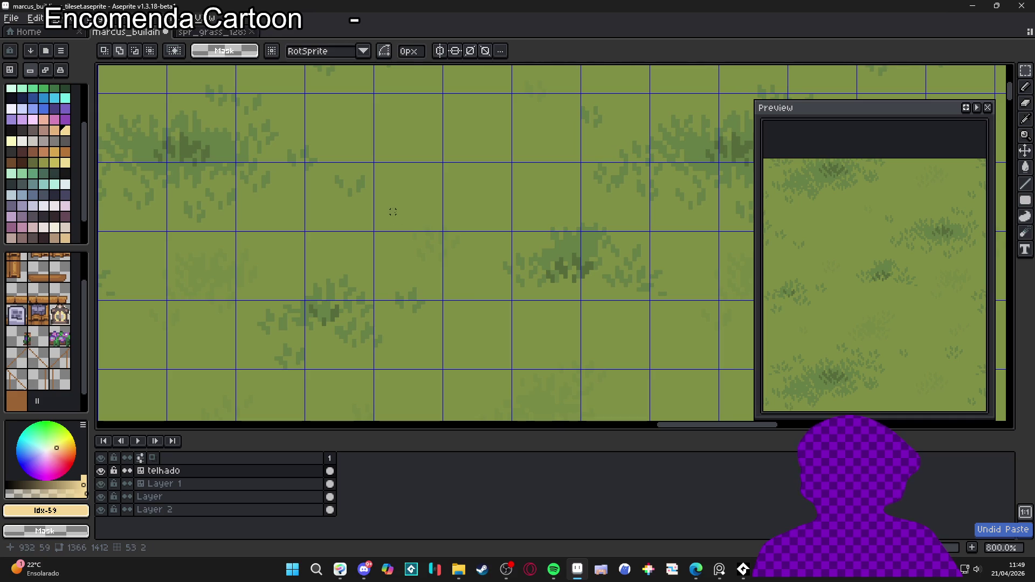
Step: Switch the rotation algorithm to Fast Rotation and clear the floating paste
key(ctrl+v)
click(534, 52)
click(518, 68)
key(Escape)
key(ctrl+v)
key(Escape)
Step: Paste and rotate another plank tile 45°, then cancel it
scroll(319, 290, down, 5)
scroll(319, 290, left, 5)
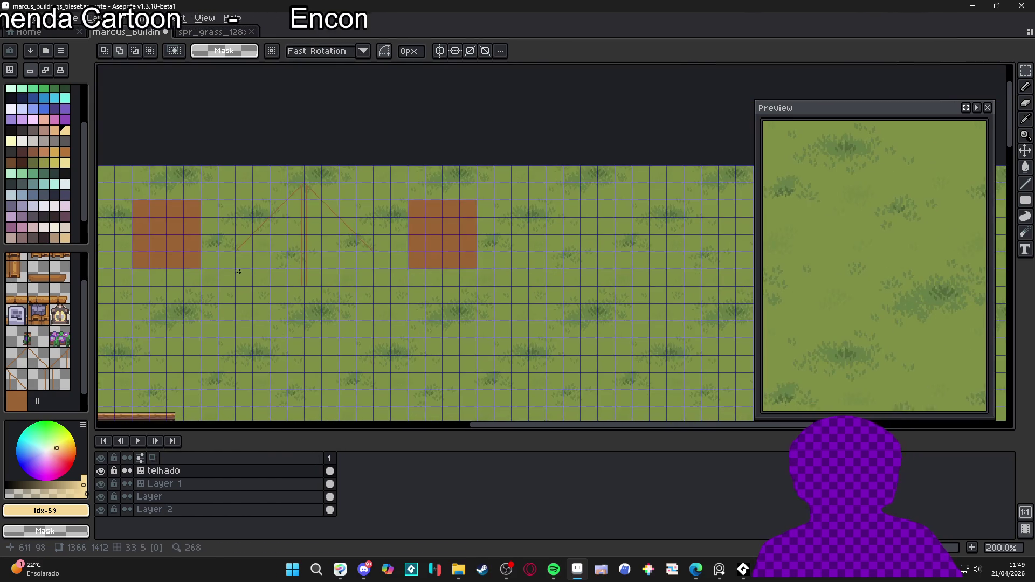
scroll(377, 226, down, 5)
scroll(247, 388, up, 1)
scroll(324, 324, down, 3)
scroll(323, 323, left, 4)
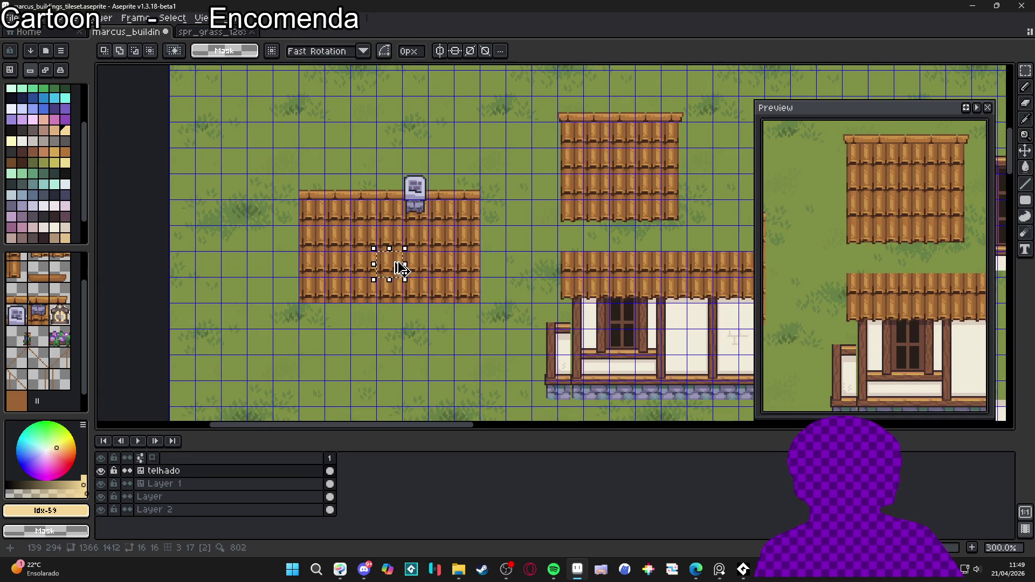
scroll(397, 267, down, 3)
scroll(463, 234, right, 6)
scroll(490, 237, down, 4)
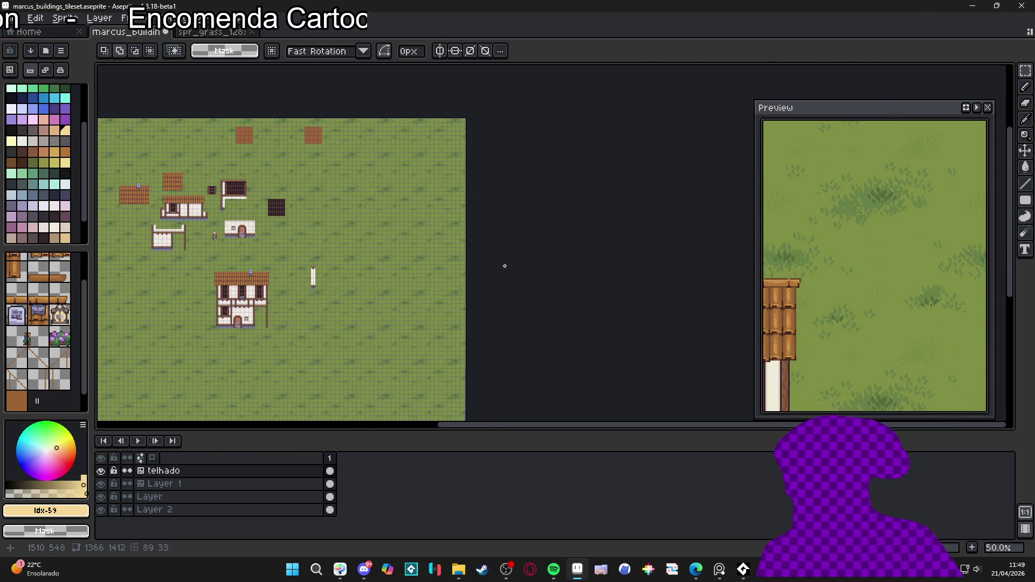
scroll(453, 262, up, 4)
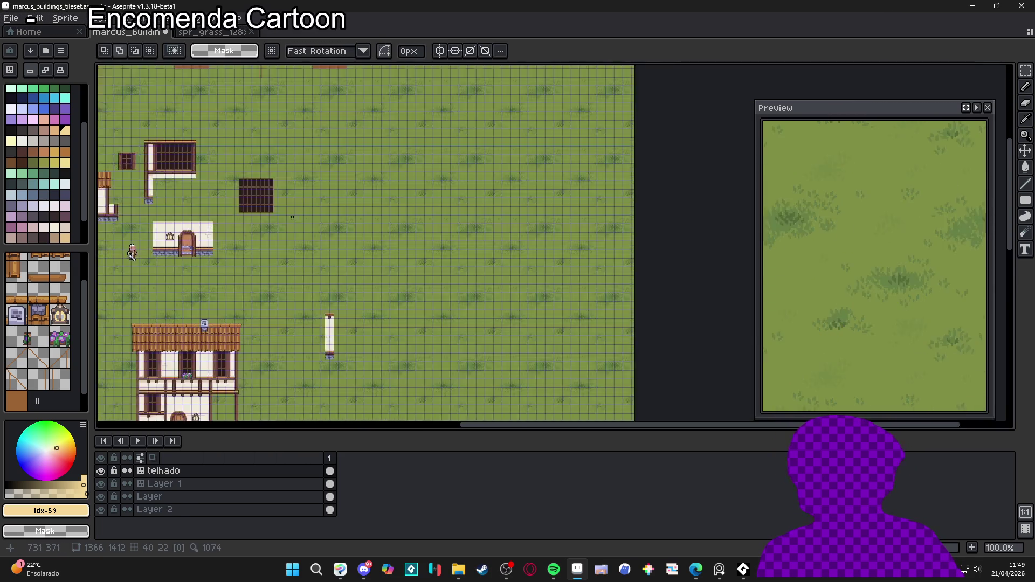
scroll(590, 234, up, 10)
scroll(539, 248, right, 5)
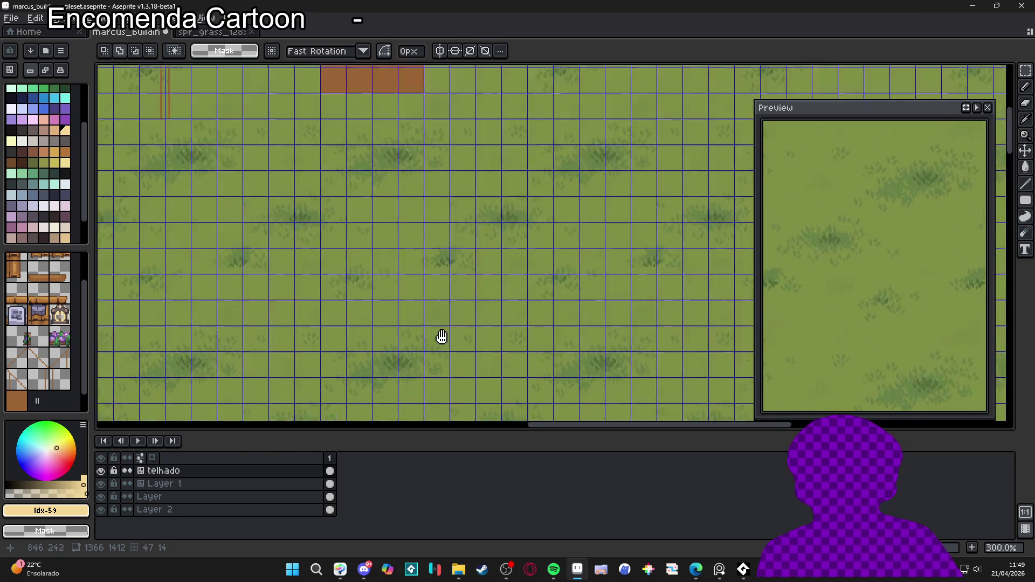
scroll(462, 266, up, 2)
key(ctrl+v)
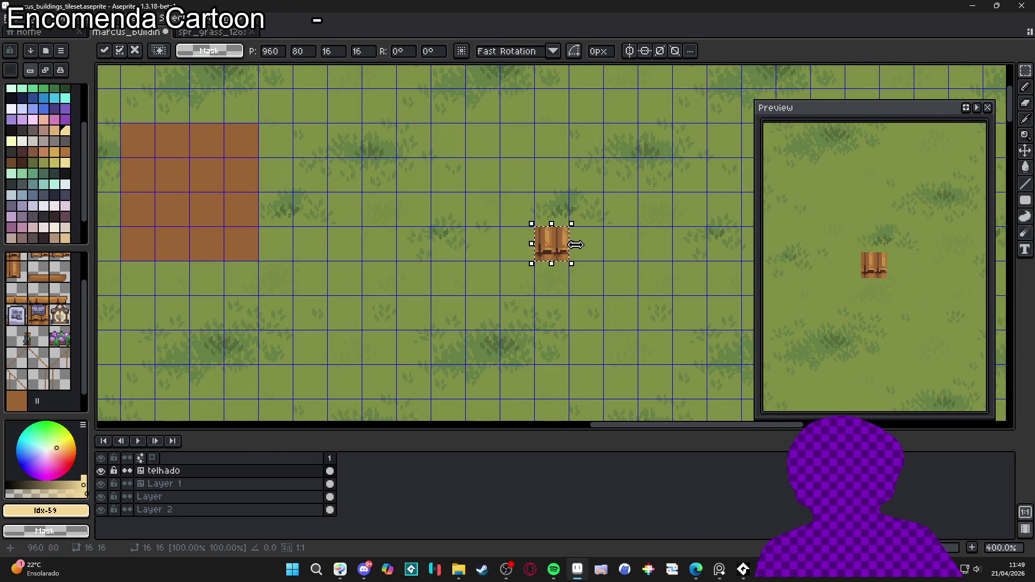
scroll(575, 226, up, 3)
drag(572, 210, 520, 168)
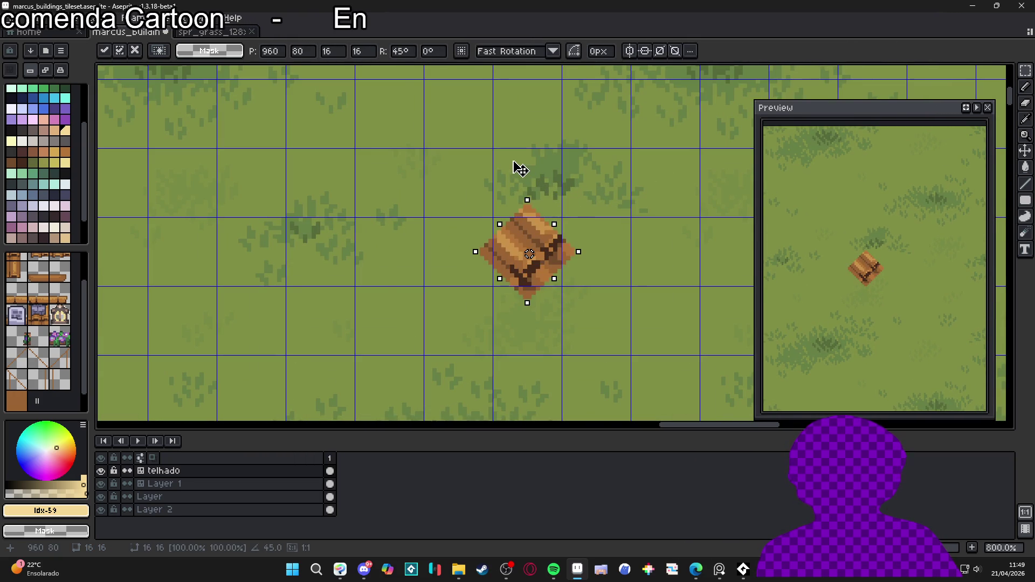
scroll(529, 254, up, 2)
scroll(529, 254, right, 2)
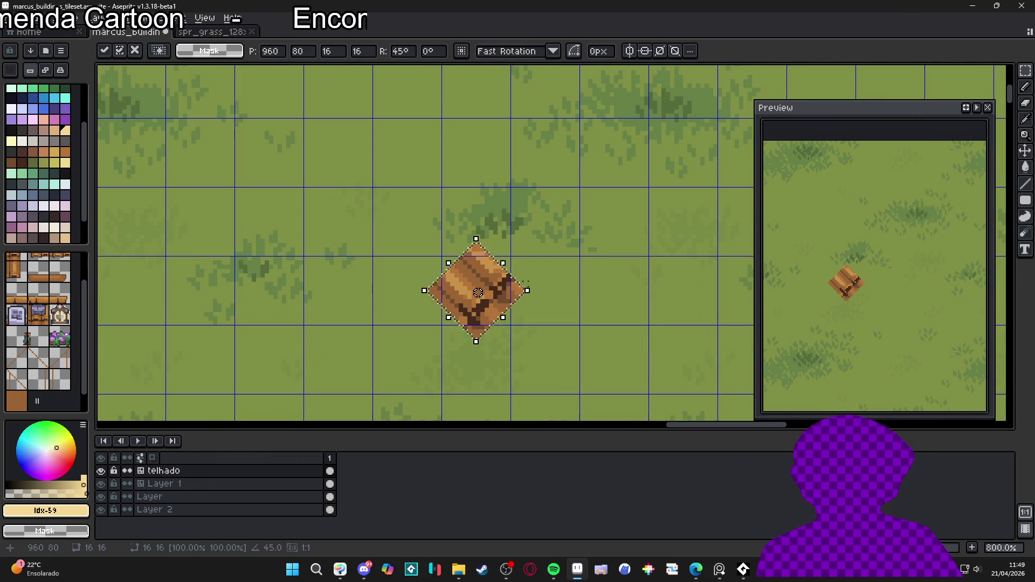
key(Escape)
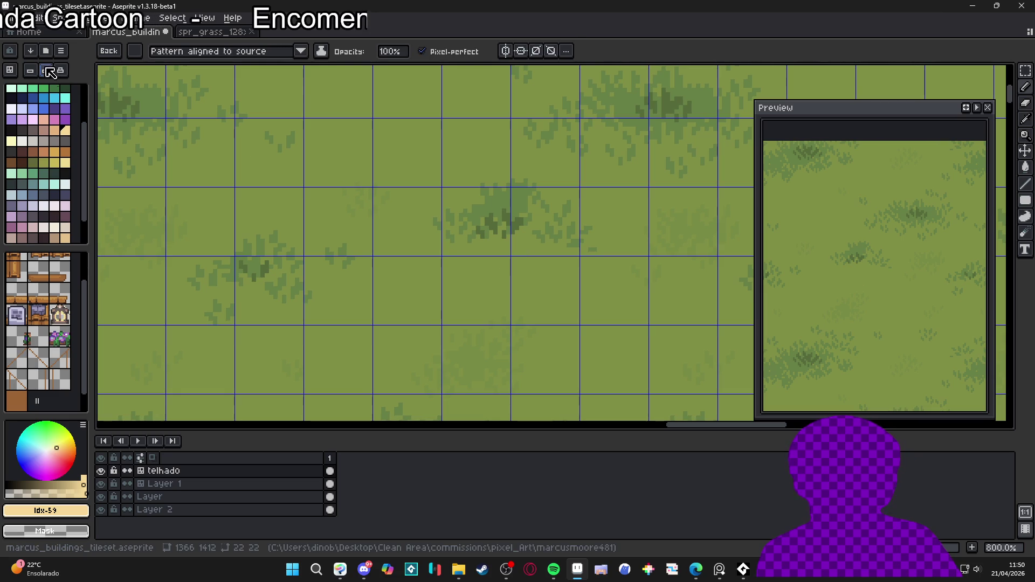
Step: Place a 45°-rotated plank tile down-left on the grass and select it
key(ctrl+v)
drag(596, 201, 566, 158)
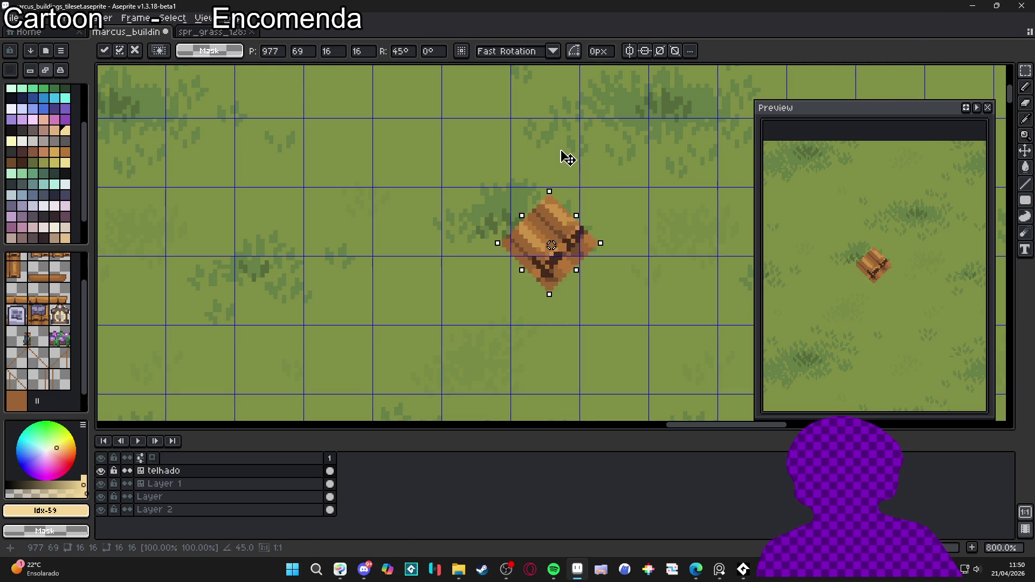
mouse_move(547, 230)
mouse_down()
mouse_move(465, 270)
mouse_move(475, 277)
mouse_up()
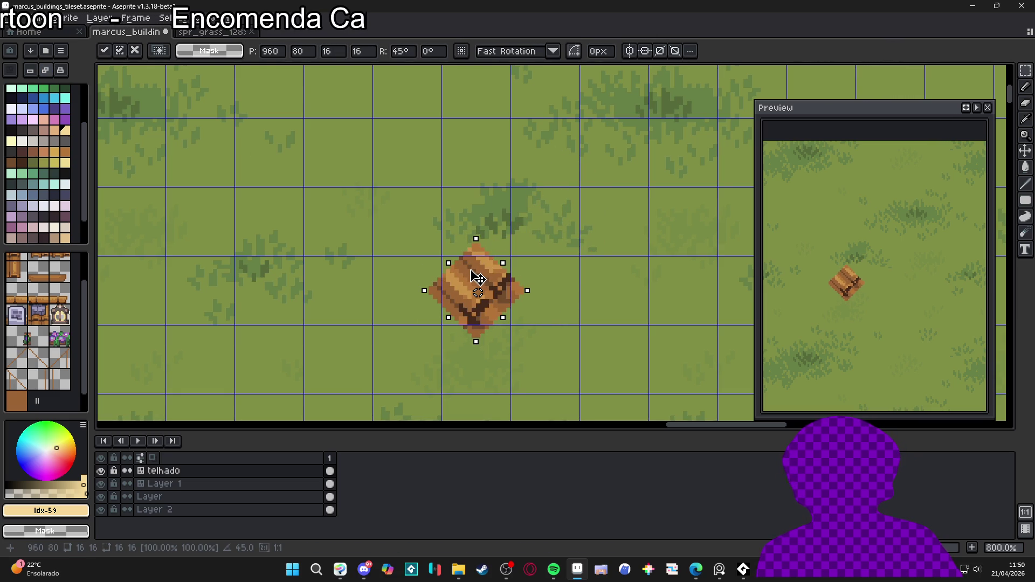
key(Return)
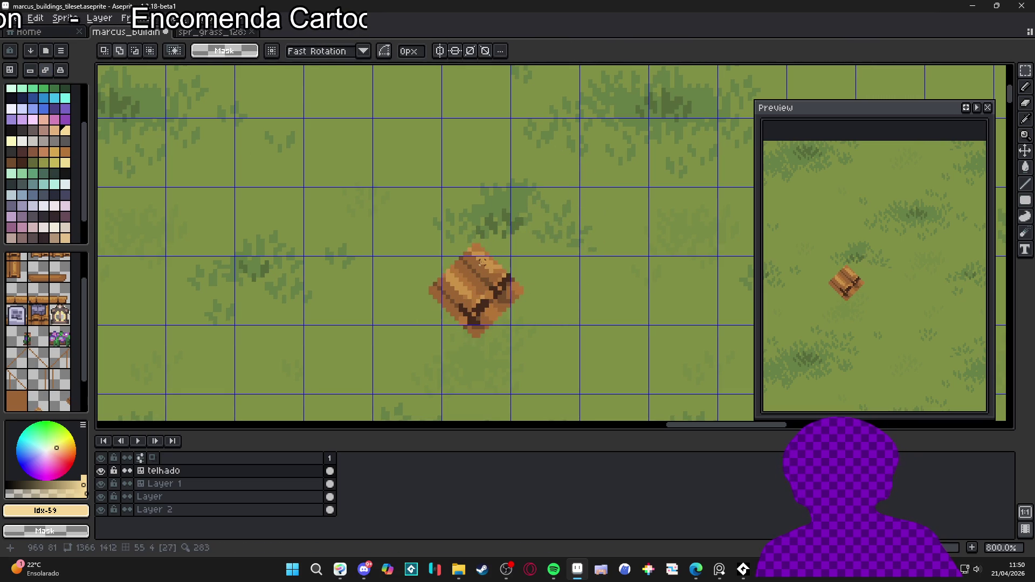
drag(538, 223, 404, 342)
Step: Make the rotated plank a Paint-brush custom brush and stamp copies along the diagonals
key(ctrl+b)
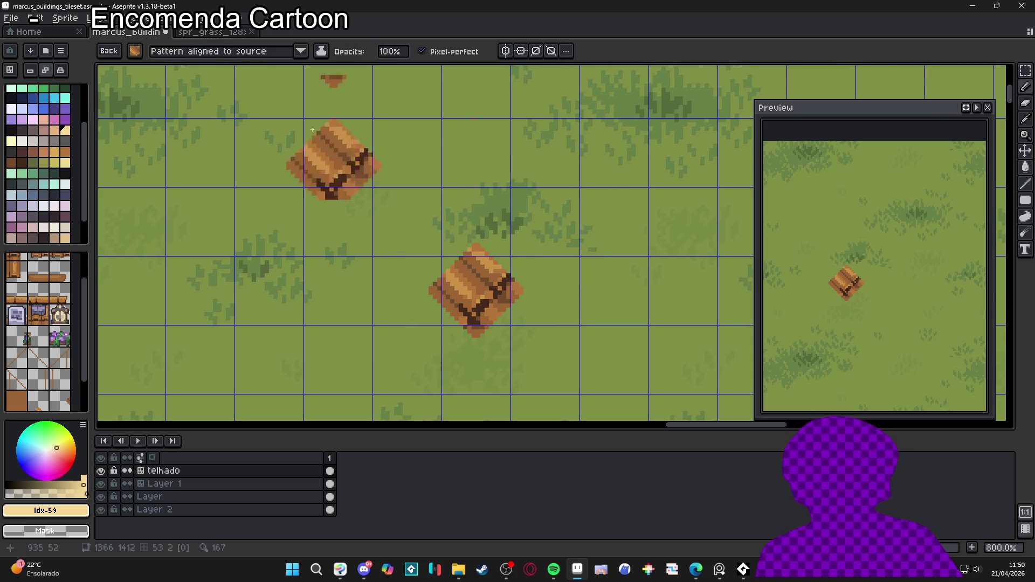
click(229, 51)
click(178, 88)
mouse_move(517, 235)
mouse_down()
mouse_move(496, 254)
mouse_move(519, 235)
mouse_up()
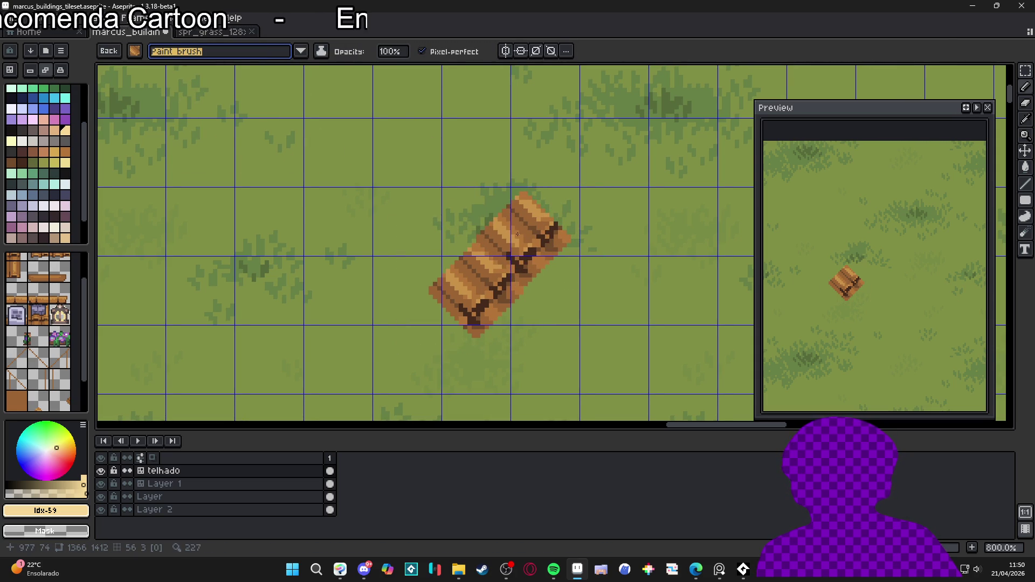
click(518, 234)
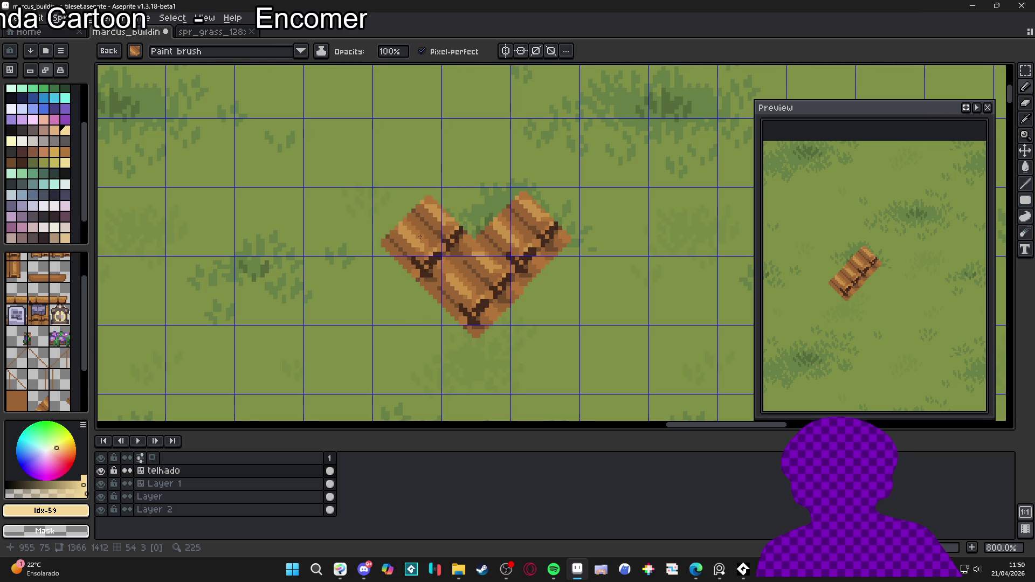
click(418, 237)
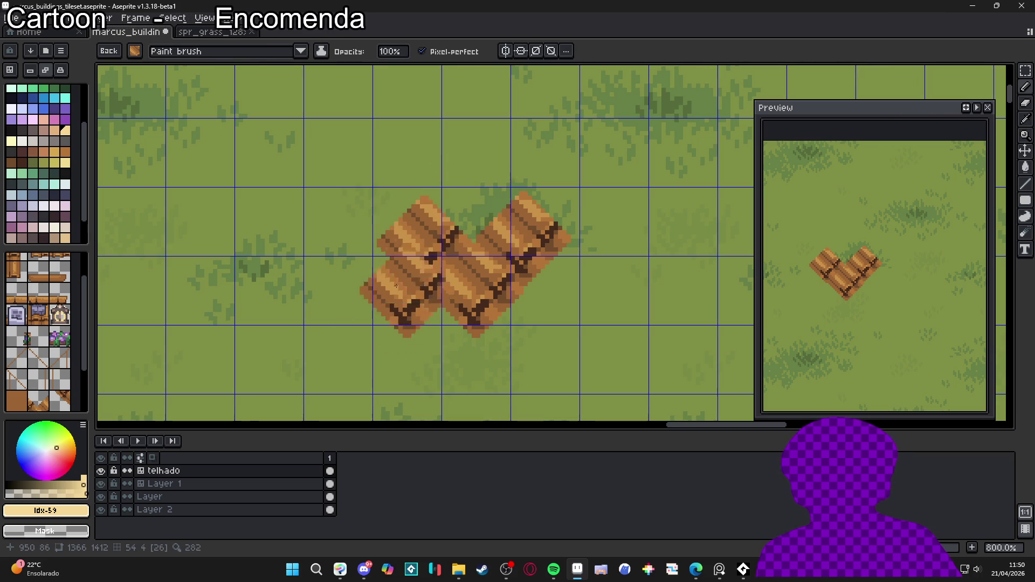
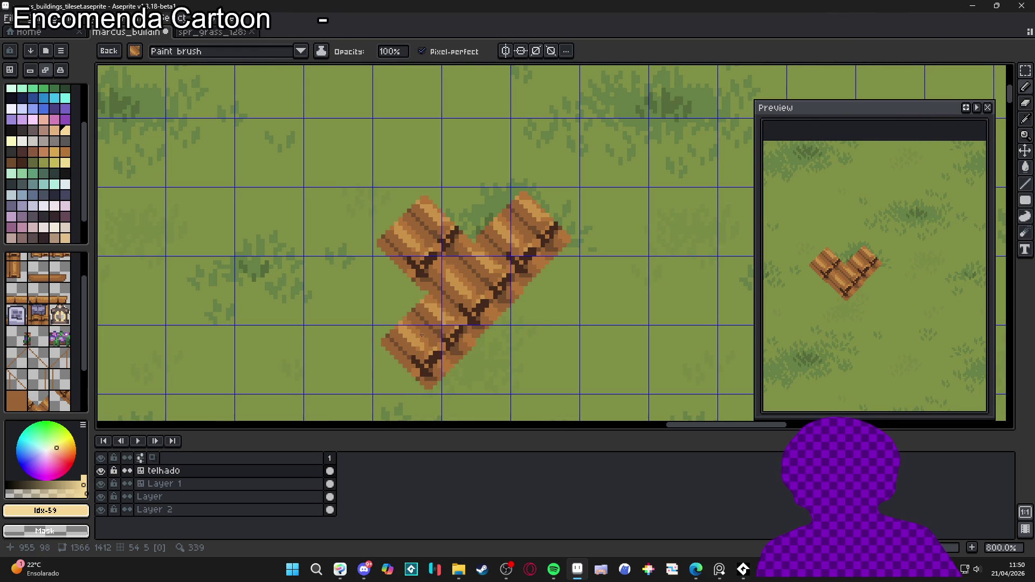
Step: Stamp two more plank tiles, then select and delete the right-hand extra plank tiles
click(421, 335)
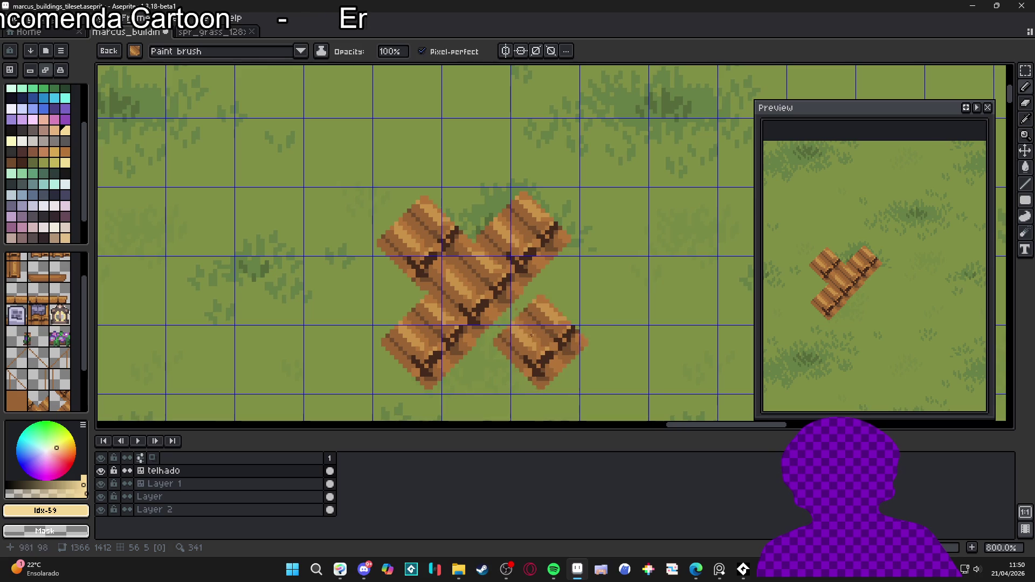
click(521, 331)
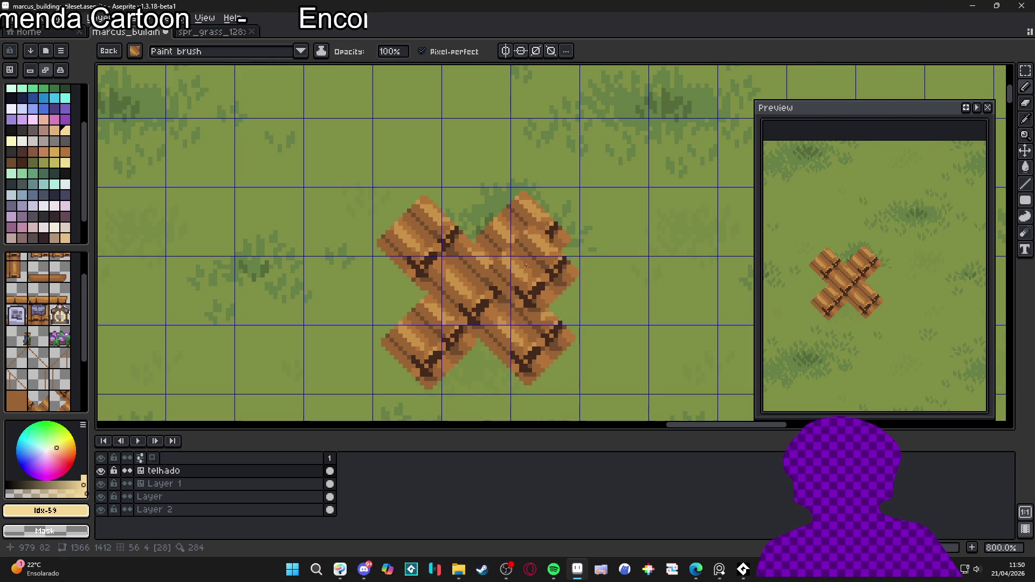
key(m)
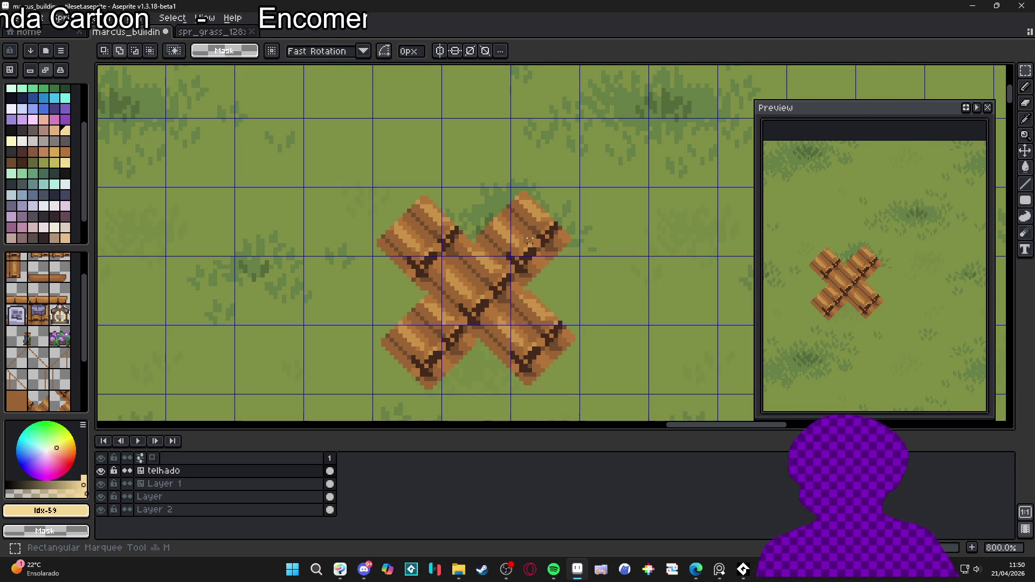
drag(512, 190, 577, 322)
drag(560, 224, 523, 383)
key(Delete)
Step: Delete the remaining extra plank tiles and select the single plank tile that's left
mouse_move(485, 337)
mouse_down()
mouse_move(469, 363)
mouse_move(410, 367)
mouse_up()
key(Delete)
drag(420, 312, 409, 206)
key(Delete)
key(Delete)
mouse_move(474, 194)
mouse_down()
mouse_move(475, 248)
mouse_move(506, 301)
mouse_up()
scroll(485, 291, down, 4)
scroll(554, 289, up, 2)
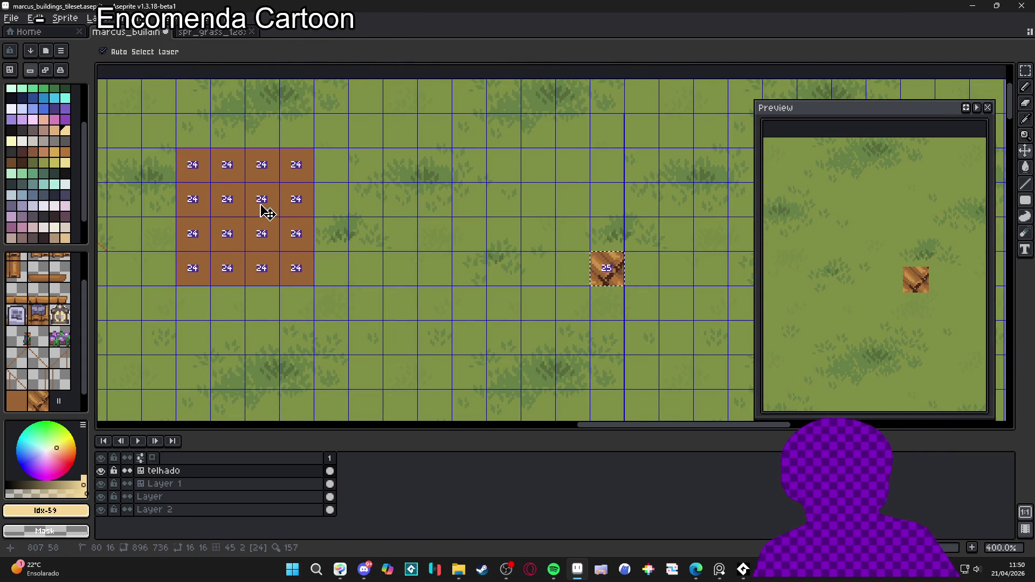
Step: Transform the plank tile onto the brown 4×4 square and commit it across every tile
key(ctrl+t)
scroll(370, 238, up, 1)
mouse_move(369, 238)
mouse_down()
mouse_move(450, 251)
mouse_move(358, 234)
mouse_up()
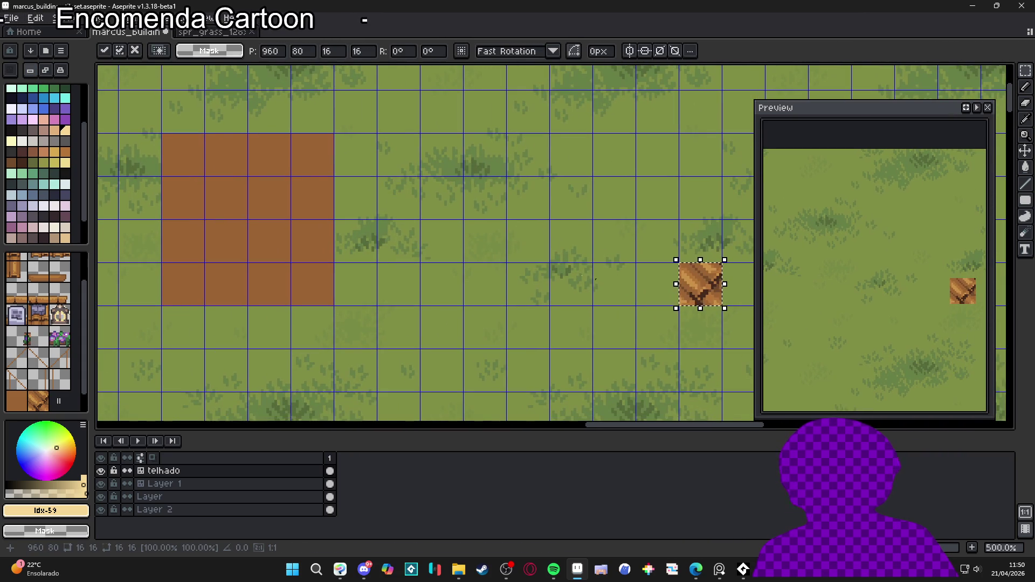
mouse_move(701, 278)
mouse_down()
mouse_move(631, 277)
mouse_move(277, 189)
mouse_up()
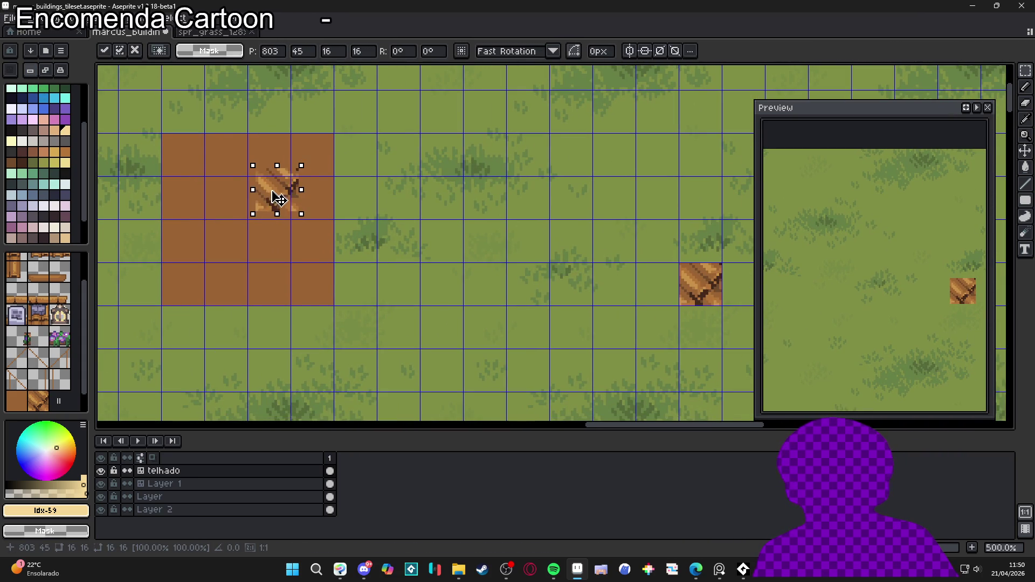
scroll(277, 189, up, 5)
key(Return)
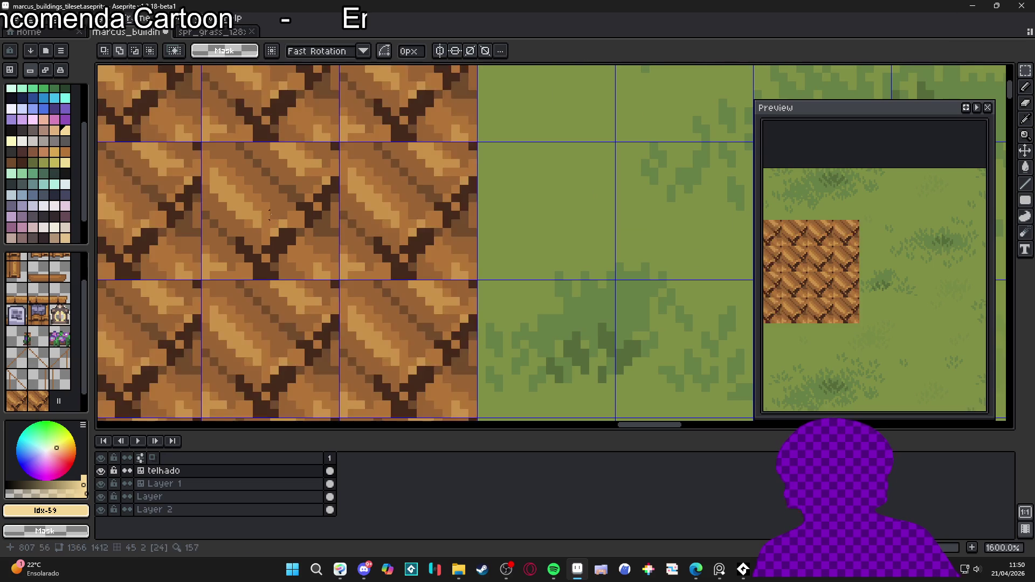
Step: Switch to the Pencil and inspect the plank-patterned roof block
scroll(366, 246, down, 3)
drag(365, 245, 462, 251)
scroll(462, 251, down, 2)
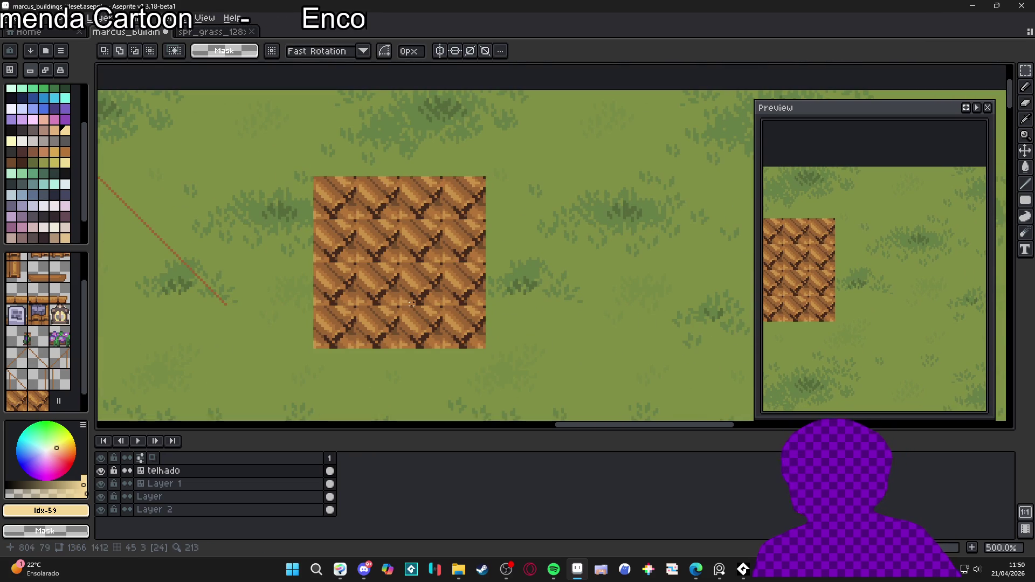
key(b)
scroll(410, 251, up, 2)
scroll(425, 258, down, 1)
scroll(434, 263, up, 1)
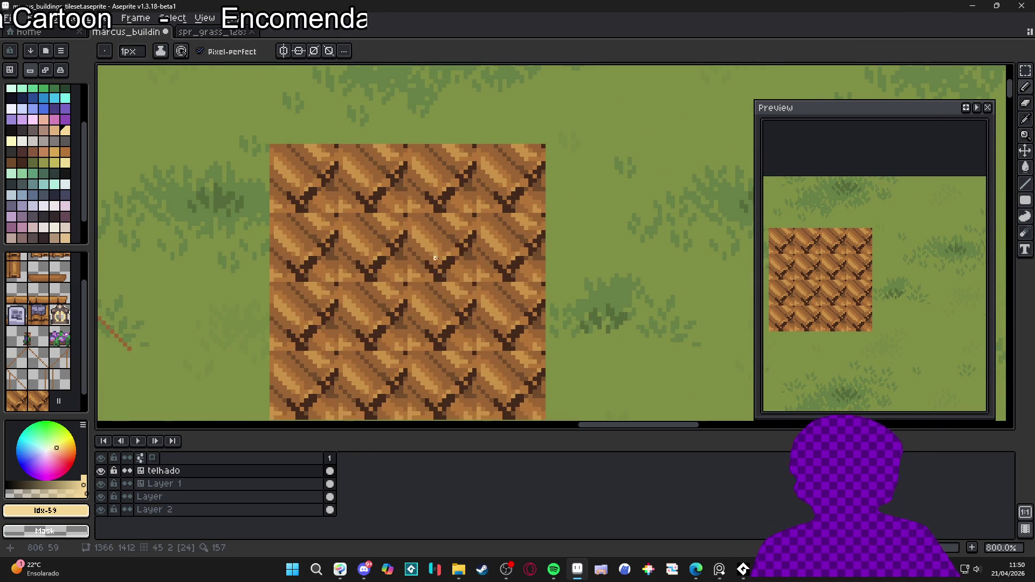
scroll(426, 280, down, 2)
scroll(420, 324, up, 1)
scroll(416, 349, up, 2)
scroll(416, 349, up, 1)
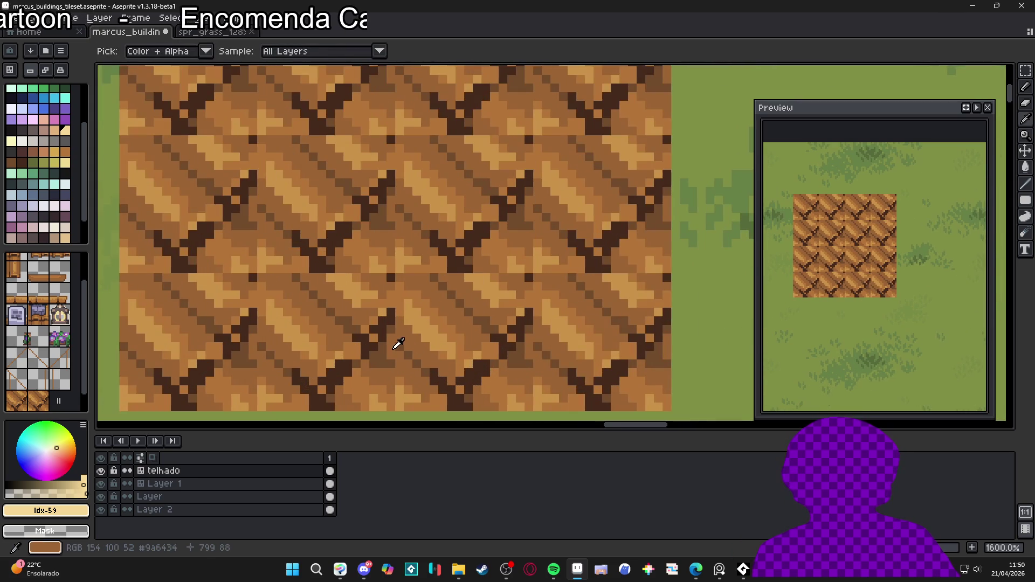
Step: Sample dark brown #724b2c from the planks and repaint a short stroke of plank pixels
alt+click(406, 342)
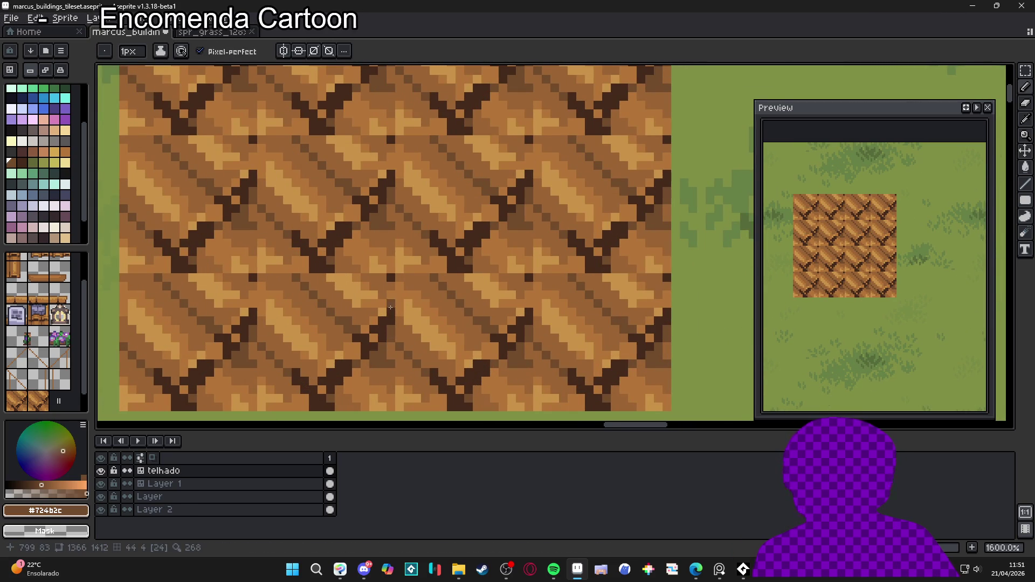
scroll(416, 302, up, 2)
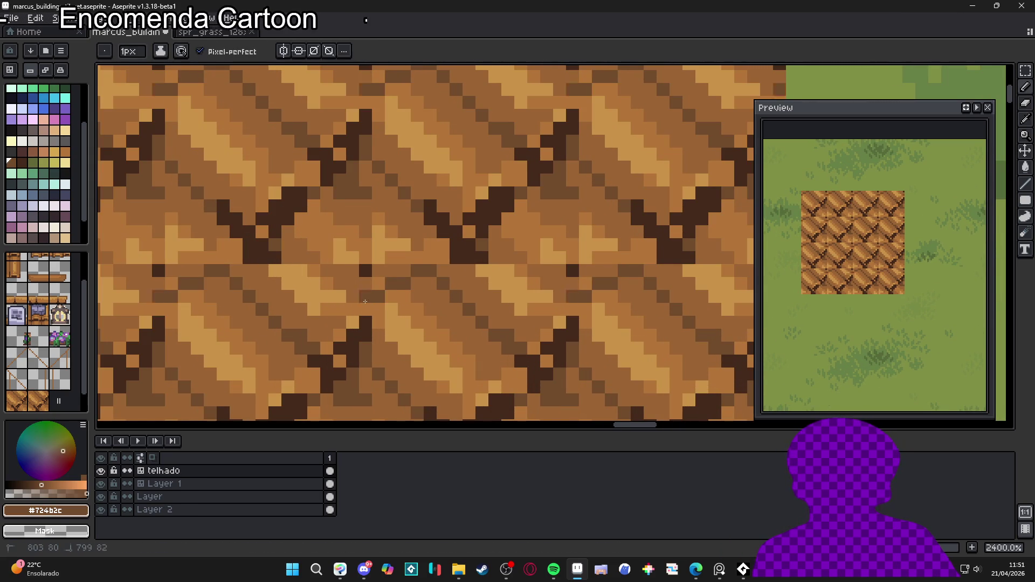
scroll(392, 294, right, 1)
mouse_move(416, 270)
mouse_down()
mouse_move(471, 222)
mouse_move(468, 266)
mouse_move(518, 264)
mouse_up()
Step: Sample lighter brown #9a6434 and lighten a single pixel in the plank tile
alt+click(464, 268)
scroll(553, 302, down, 3)
mouse_move(553, 303)
mouse_down()
mouse_move(534, 305)
mouse_move(552, 287)
mouse_up()
scroll(497, 271, down, 2)
scroll(497, 272, up, 5)
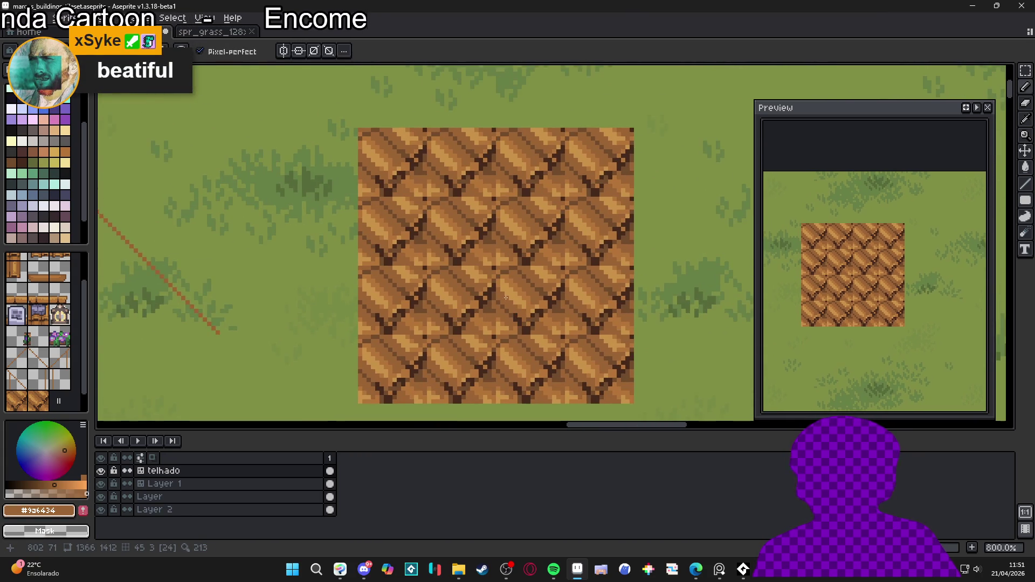
key(b)
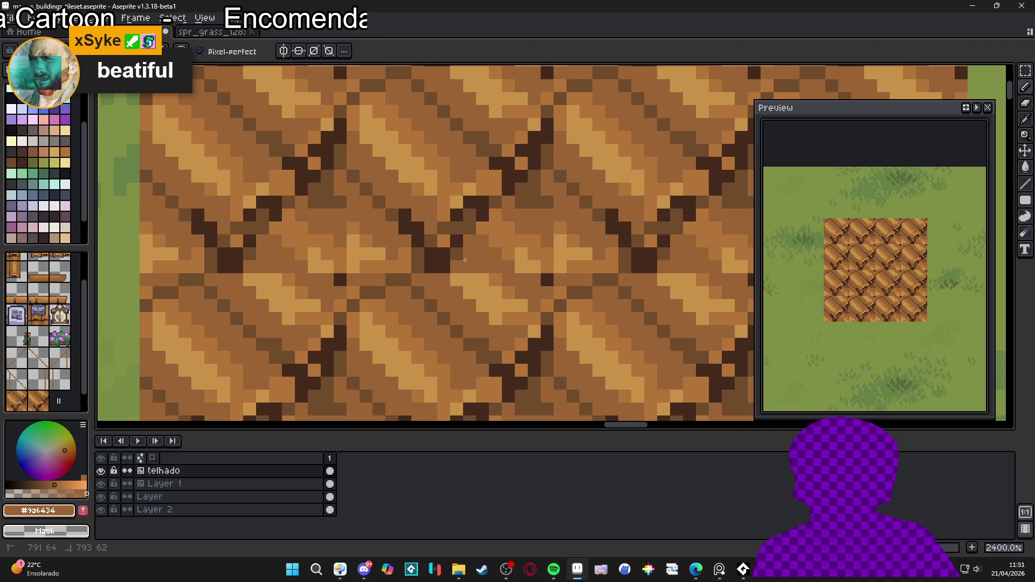
click(448, 254)
scroll(437, 269, down, 9)
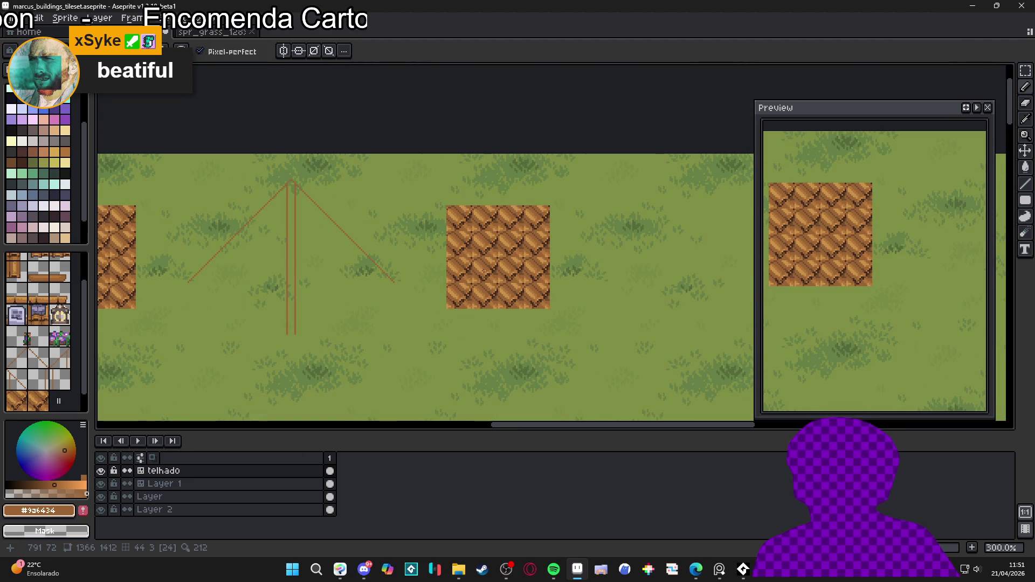
scroll(492, 268, up, 2)
scroll(458, 290, down, 1)
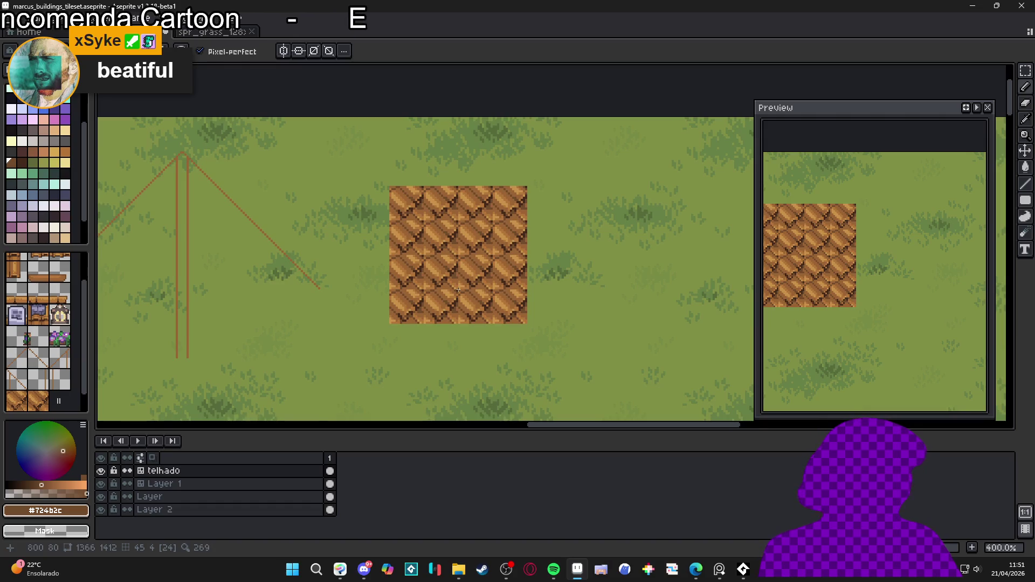
scroll(458, 289, down, 1)
drag(406, 295, 608, 267)
scroll(607, 267, down, 1)
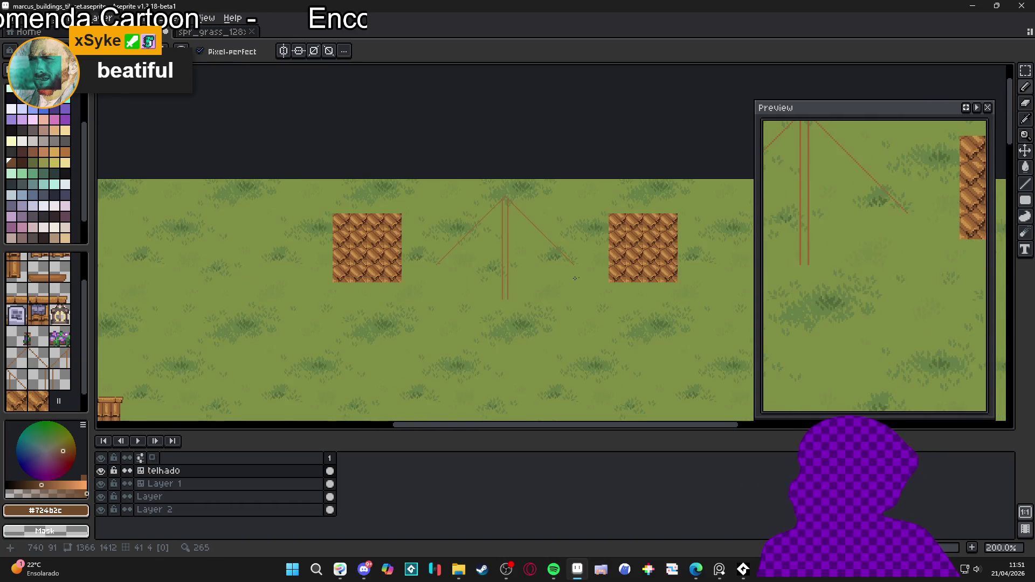
drag(348, 277, 517, 237)
scroll(517, 237, down, 1)
scroll(312, 266, up, 2)
scroll(330, 289, down, 1)
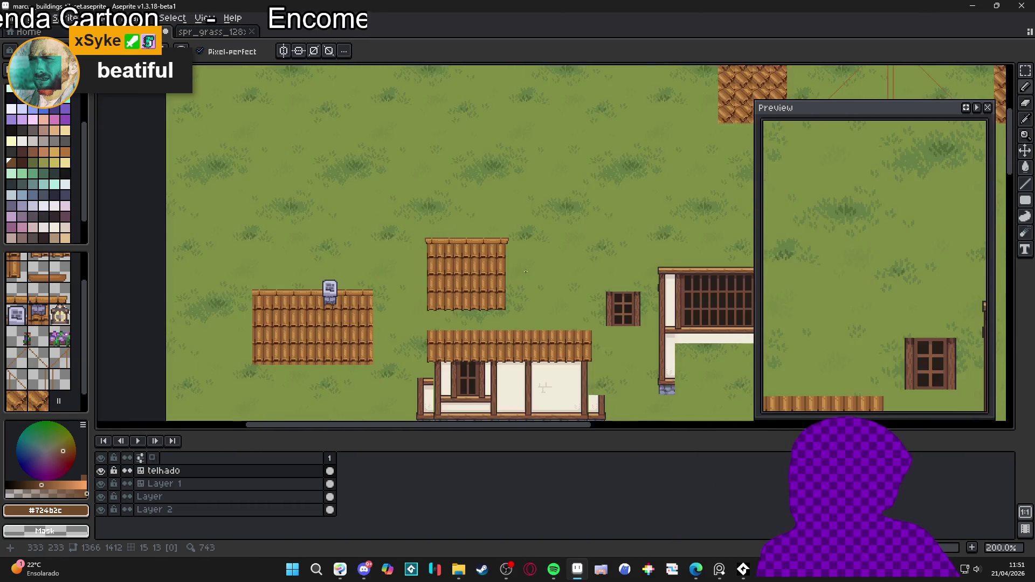
scroll(369, 286, down, 1)
drag(370, 285, 212, 359)
scroll(524, 221, up, 3)
drag(524, 221, 411, 281)
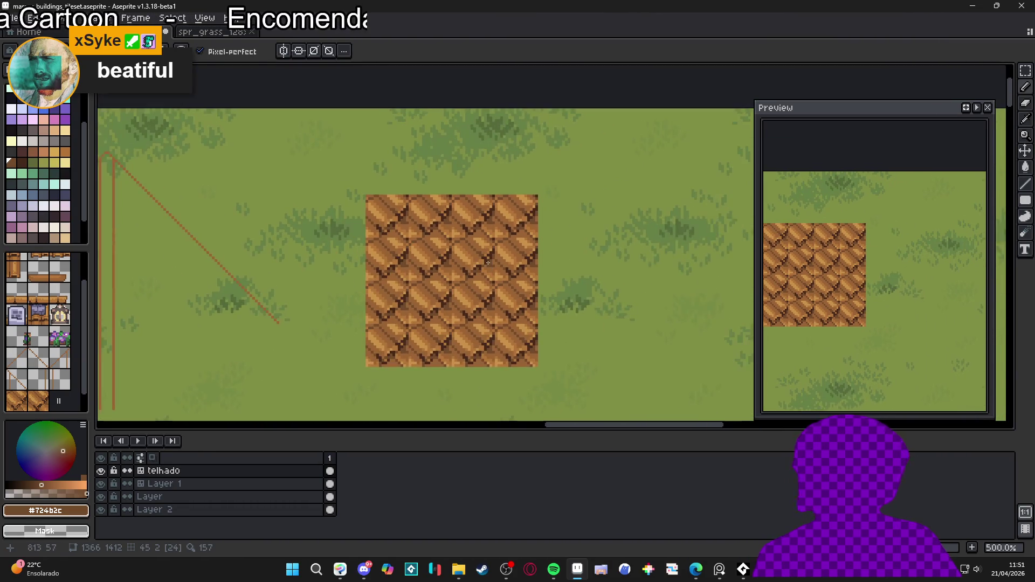
scroll(410, 282, up, 1)
scroll(417, 286, up, 1)
scroll(437, 278, up, 1)
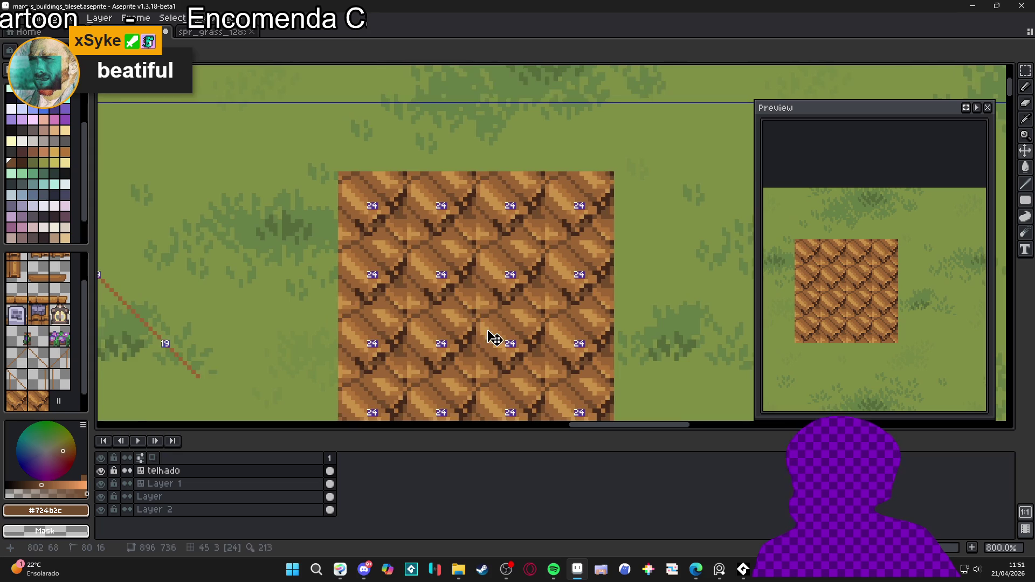
scroll(459, 300, up, 1)
Step: Sample #9a6434 and paint over the diagonal plank stripes until the roof tile is flat brown
mouse_move(445, 289)
mouse_down()
mouse_move(391, 217)
mouse_move(383, 227)
mouse_move(399, 237)
mouse_up()
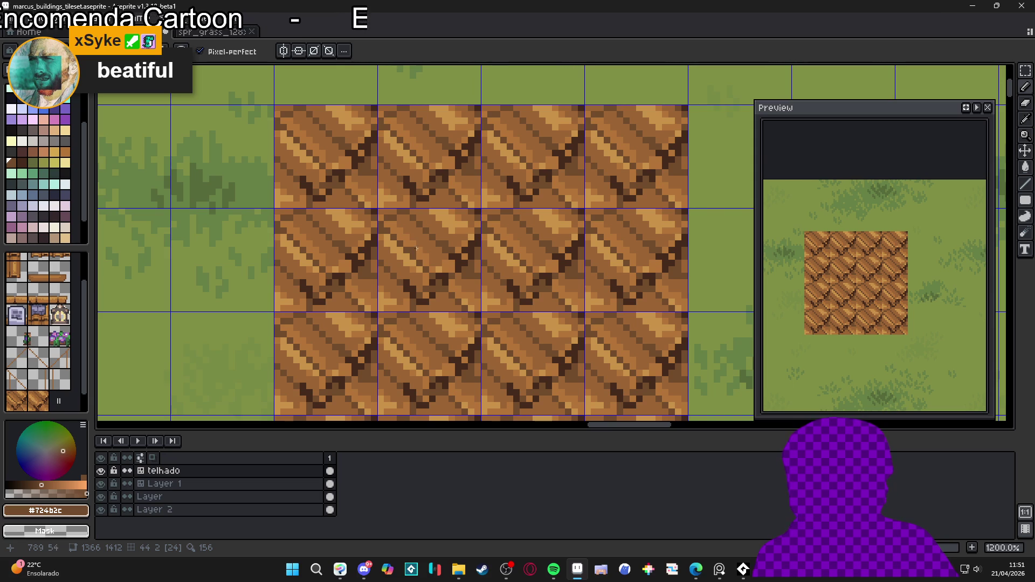
alt+click(438, 257)
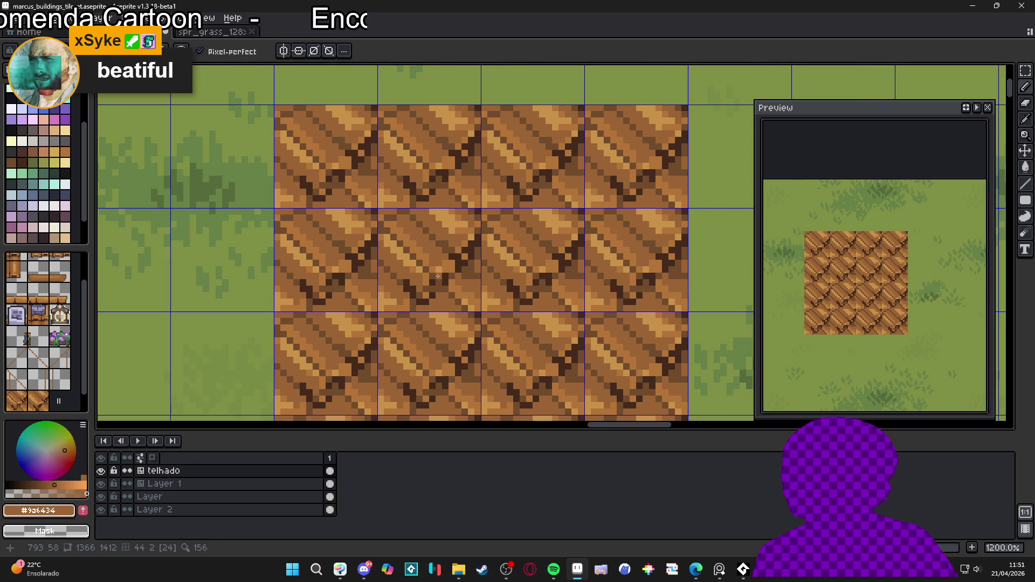
mouse_move(443, 276)
mouse_down()
mouse_move(437, 285)
mouse_move(452, 286)
mouse_move(412, 291)
mouse_move(424, 297)
mouse_move(385, 227)
mouse_move(448, 267)
mouse_move(484, 268)
mouse_move(480, 239)
mouse_move(437, 216)
mouse_move(485, 315)
mouse_move(512, 302)
mouse_up()
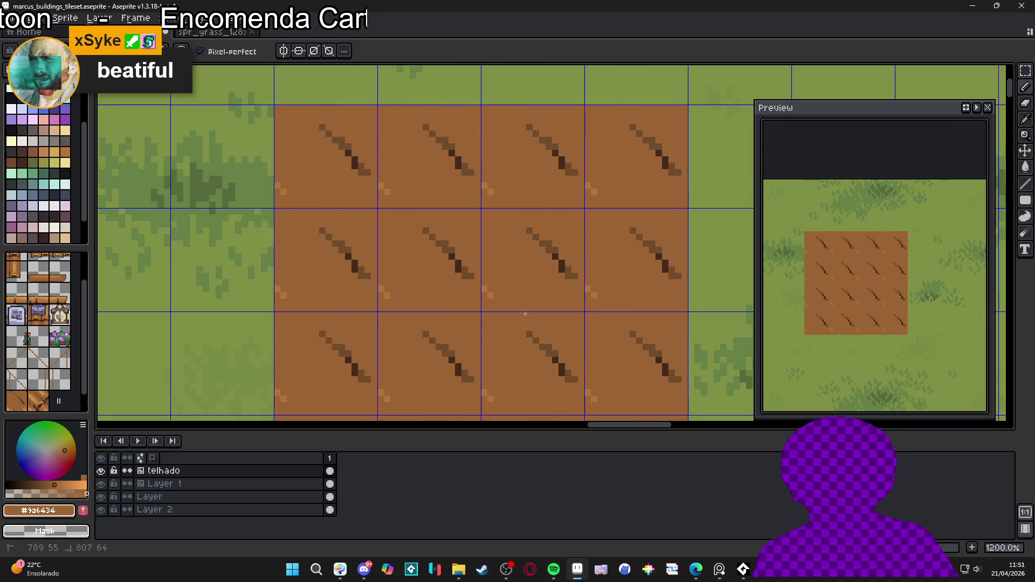
alt+click(450, 248)
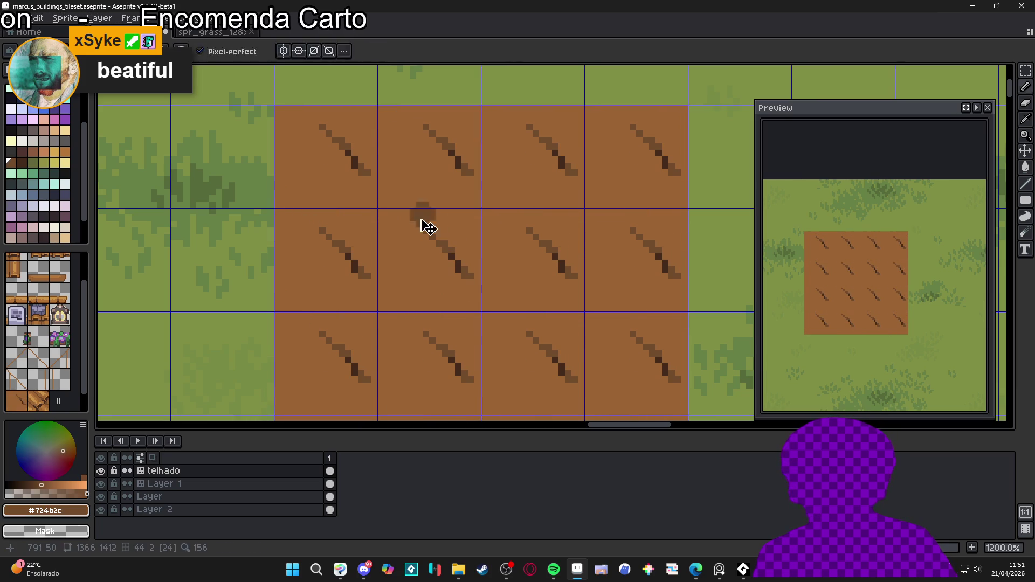
alt+click(441, 242)
mouse_move(441, 242)
mouse_down()
mouse_move(458, 259)
mouse_move(440, 234)
mouse_up()
scroll(439, 233, down, 2)
scroll(439, 233, down, 5)
scroll(636, 285, up, 5)
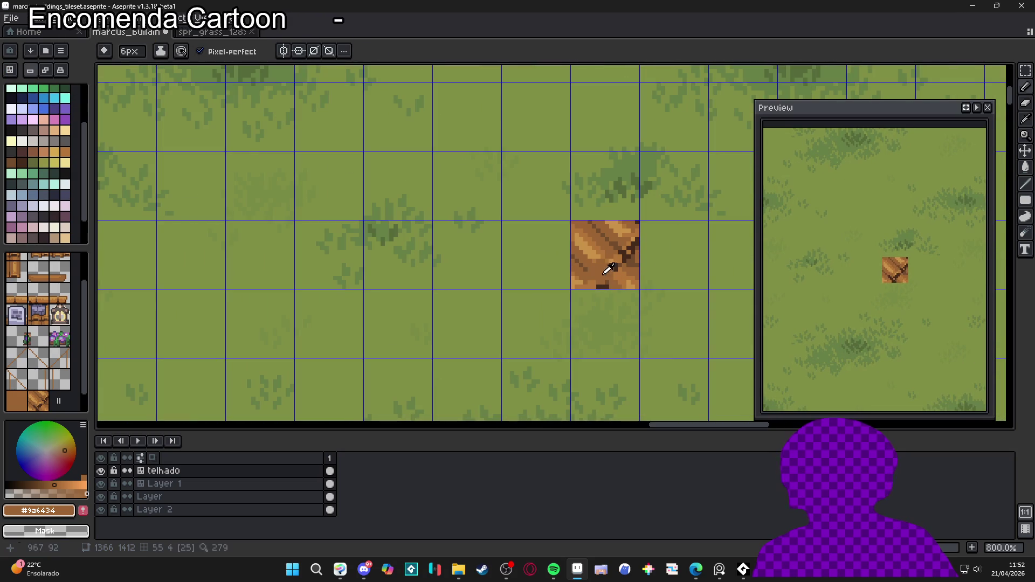
Step: Select the wooden plank tile and drag it to the left
click(590, 264)
scroll(590, 264, down, 3)
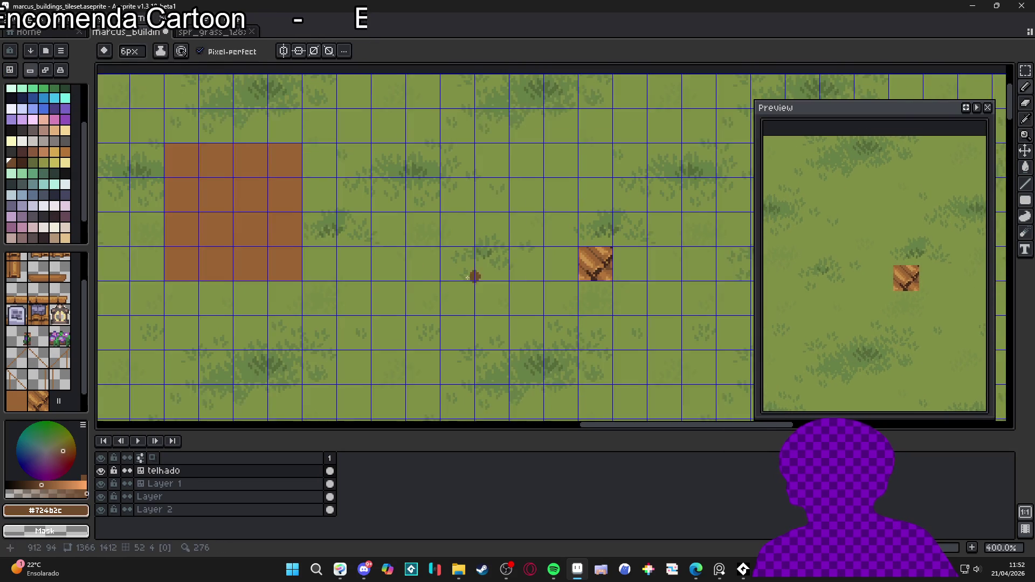
scroll(533, 278, left, 3)
key(m)
mouse_move(673, 265)
mouse_down()
mouse_move(645, 273)
mouse_move(406, 185)
mouse_move(412, 195)
mouse_up()
scroll(453, 204, up, 3)
scroll(421, 234, left, 3)
key(Escape)
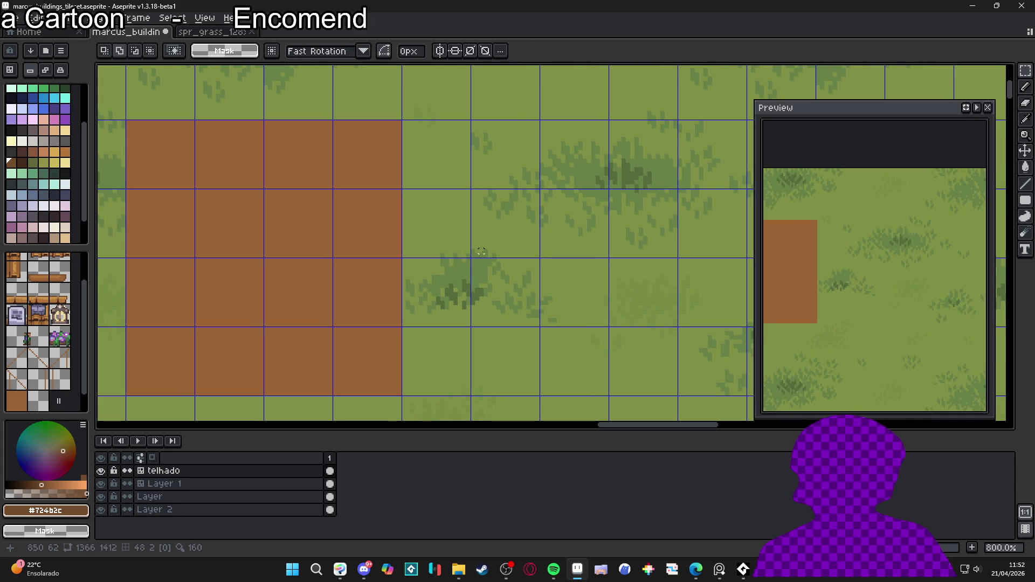
Step: Paste the plank tile beside the brown square, nudge it 1px right and 1px down, and commit
key(ctrl+v)
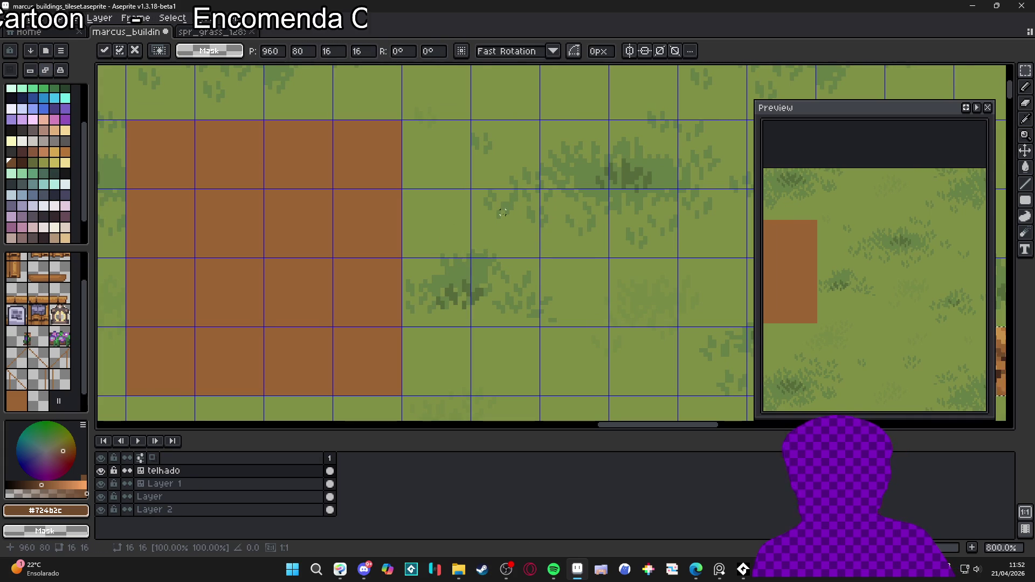
scroll(545, 259, down, 4)
mouse_move(718, 300)
mouse_down()
mouse_move(486, 224)
mouse_move(510, 222)
mouse_move(589, 272)
mouse_up()
scroll(498, 225, up, 4)
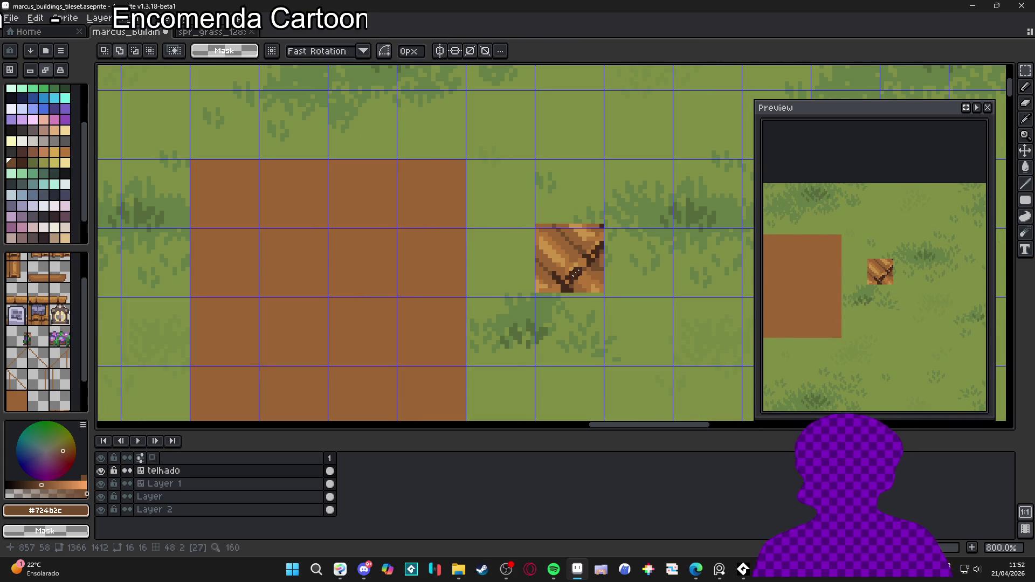
key(Return)
scroll(603, 185, up, 3)
key(Down)
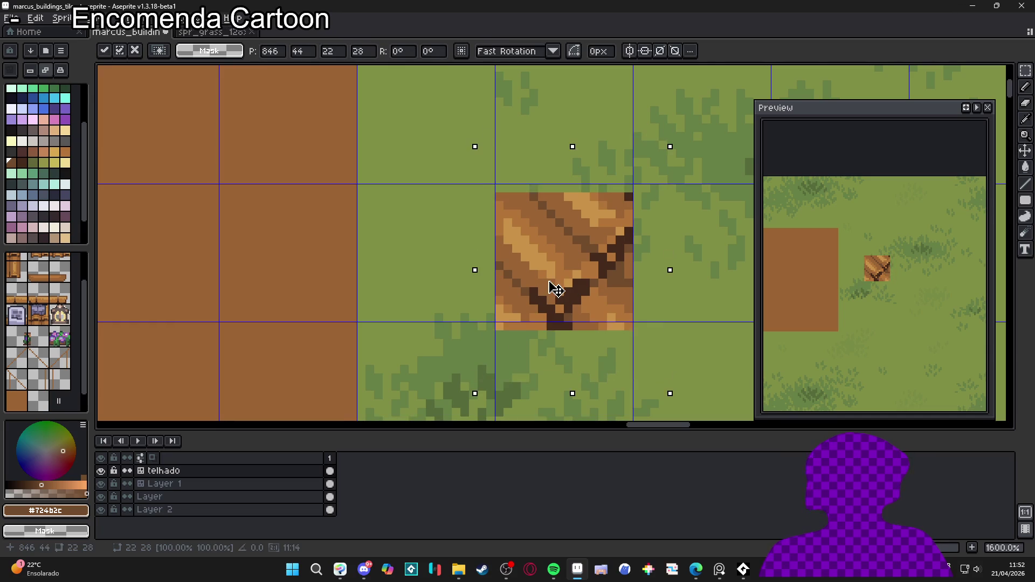
key(Return)
scroll(409, 283, down, 1)
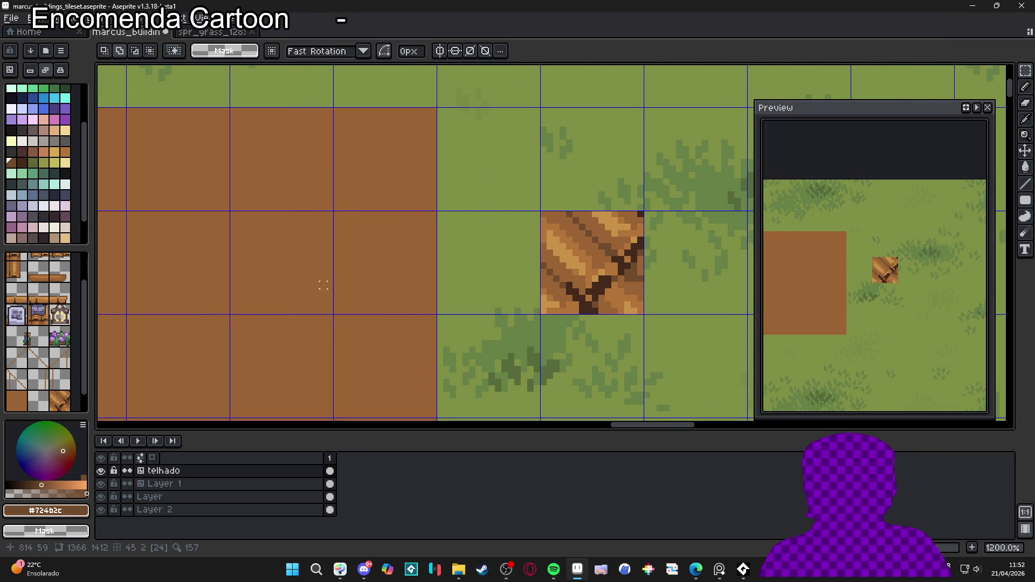
scroll(561, 276, up, 1)
Step: Switch to Manual tilemap mode and try a first diagonal plank line on the roof tile
key(i)
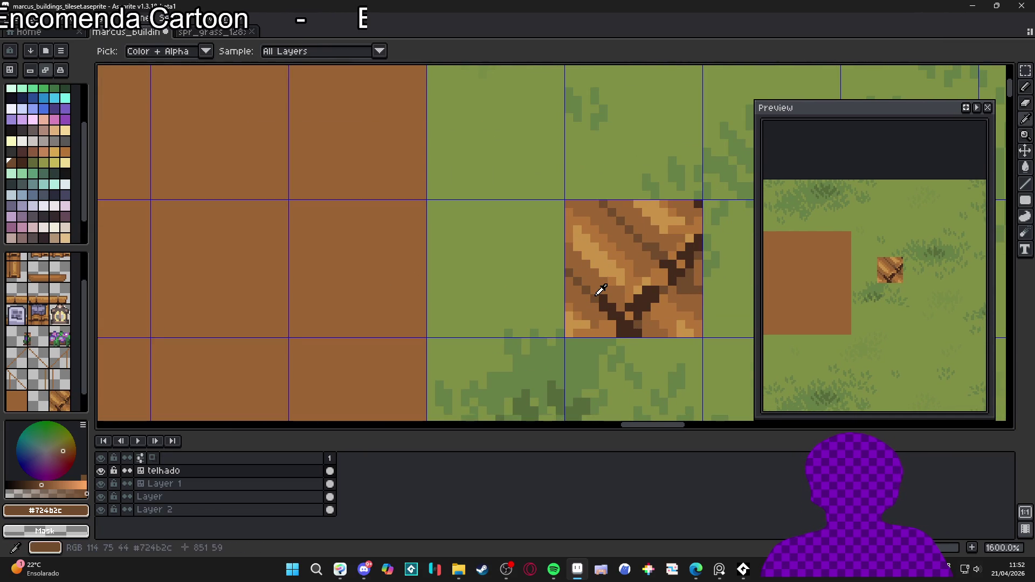
key(b)
mouse_move(265, 264)
mouse_down()
mouse_move(347, 273)
mouse_move(342, 262)
mouse_move(411, 323)
mouse_up()
scroll(345, 271, down, 1)
key(ctrl+z)
click(30, 70)
drag(318, 235, 410, 334)
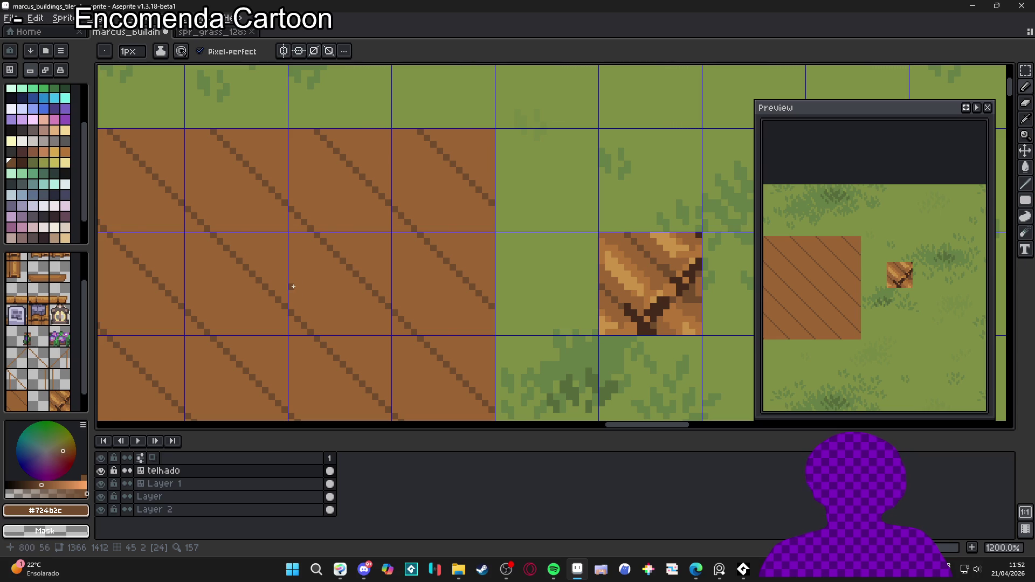
key(ctrl+z)
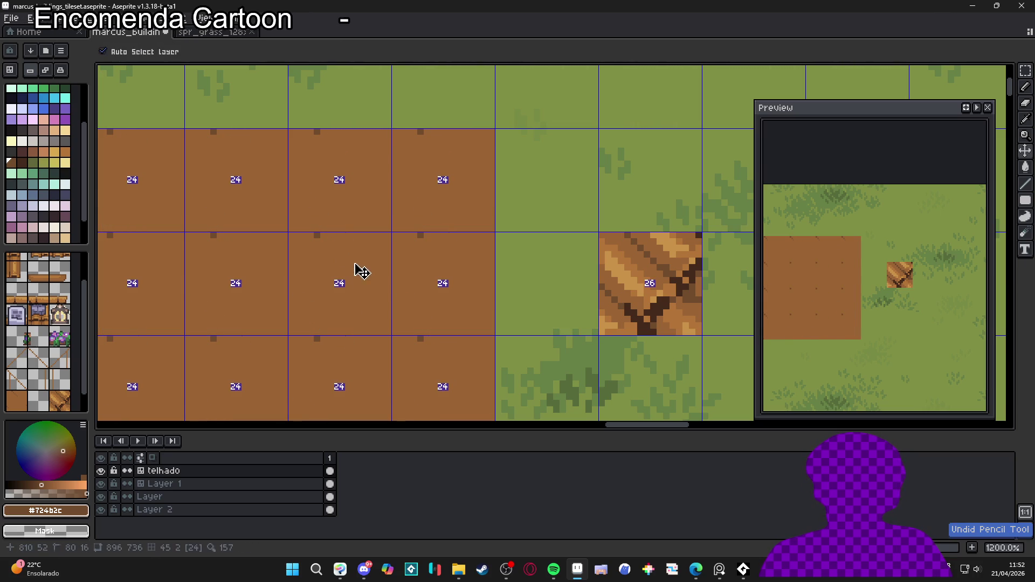
Step: Redraw the diagonal plank line in dark brown #724b2c across the roof tile
mouse_move(336, 234)
mouse_down()
mouse_move(387, 293)
mouse_move(383, 341)
mouse_up()
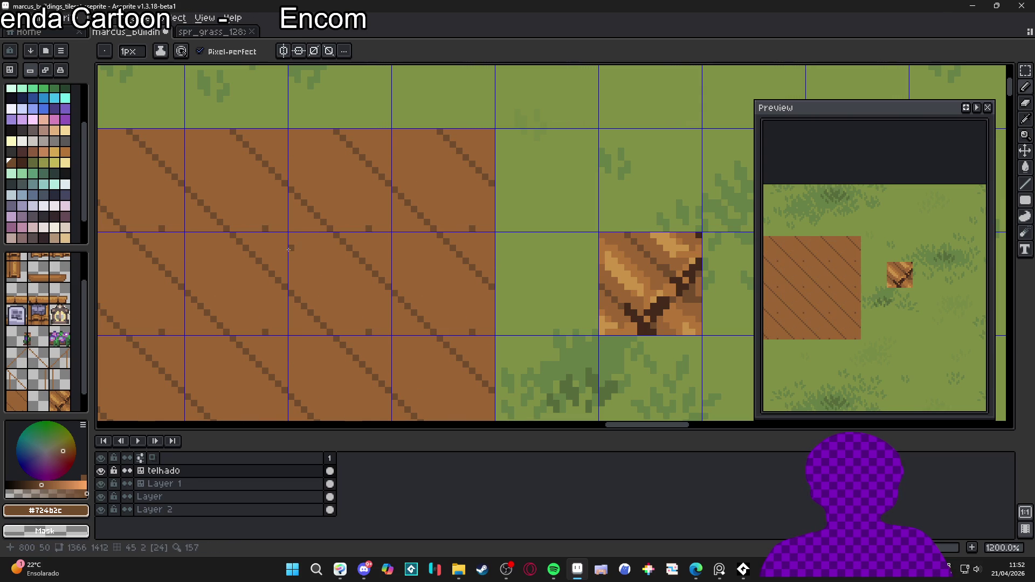
mouse_move(304, 266)
mouse_down()
mouse_move(371, 332)
mouse_move(299, 263)
mouse_up()
key(ctrl+z)
drag(377, 330, 299, 256)
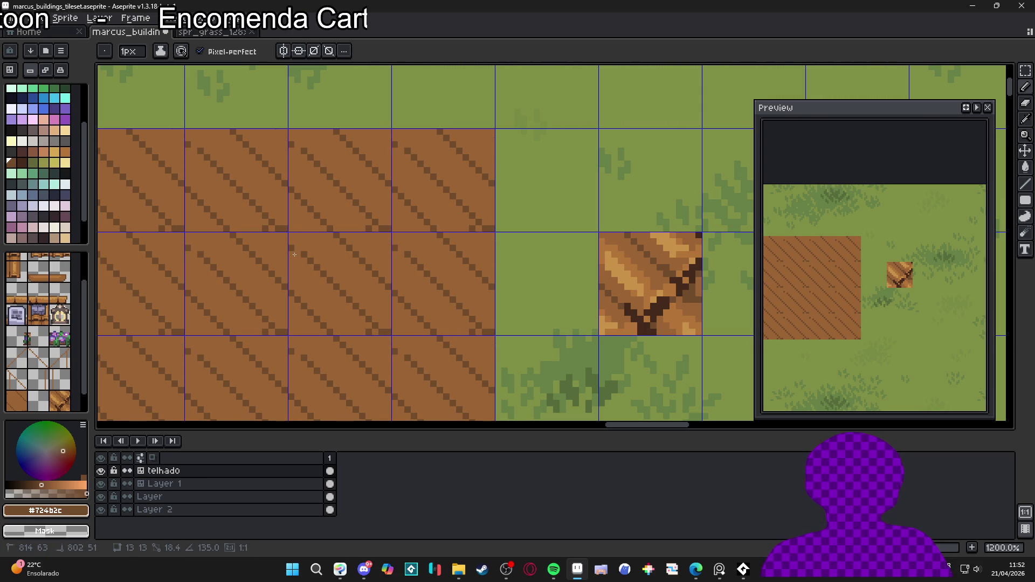
alt+click(294, 248)
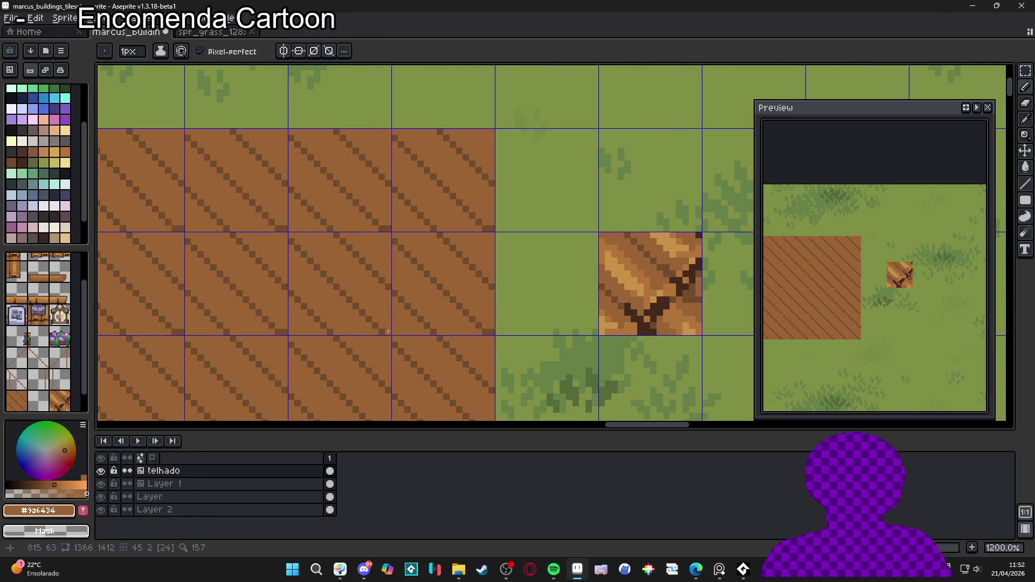
alt+click(339, 283)
drag(345, 281, 362, 283)
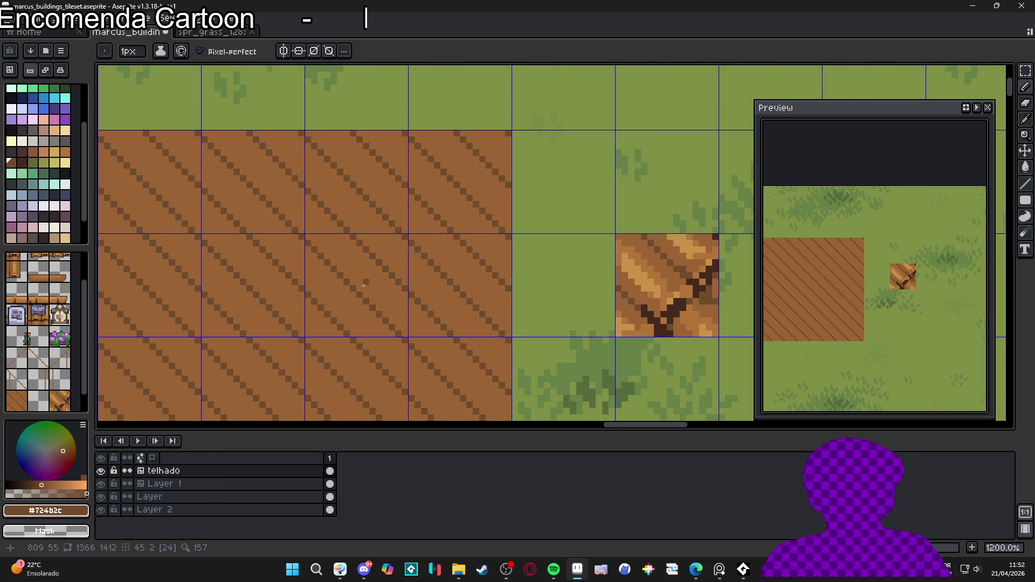
scroll(362, 285, up, 1)
Step: Add dark pixels along the plank line and start a short opposite-diagonal stroke
click(380, 283)
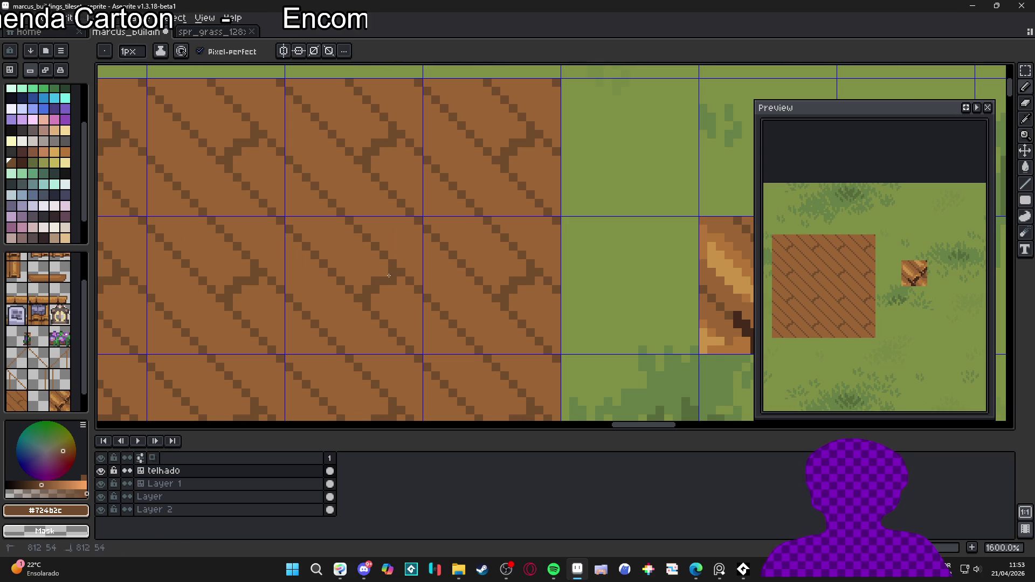
scroll(361, 270, down, 1)
scroll(364, 270, down, 1)
scroll(367, 275, down, 1)
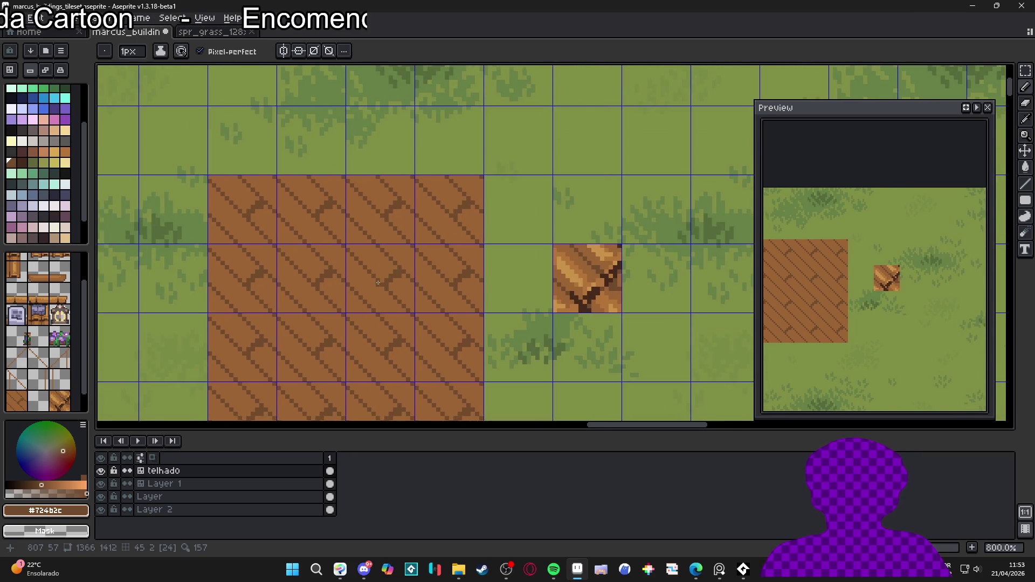
scroll(378, 289, up, 2)
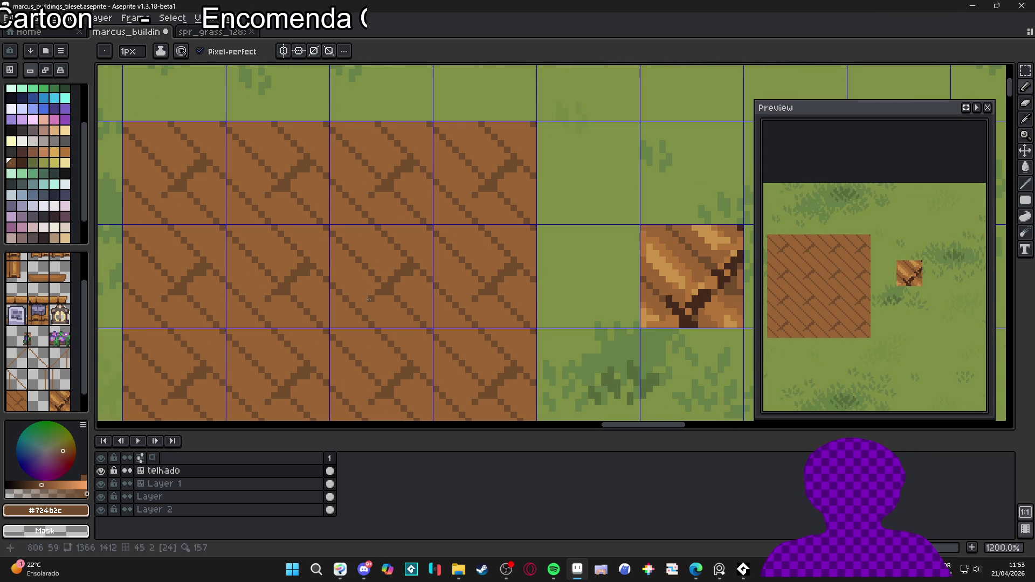
click(360, 308)
click(345, 318)
drag(330, 336, 311, 365)
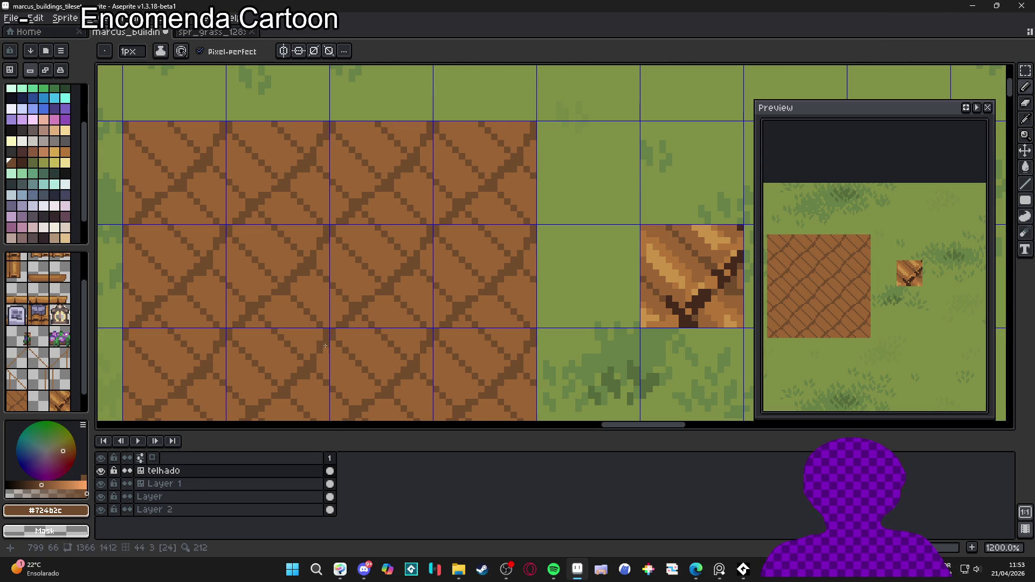
scroll(341, 319, down, 2)
scroll(361, 325, up, 5)
Step: Draw the crossing diagonal line down-left in dark brown, filling in its gaps
drag(374, 289, 384, 289)
click(364, 300)
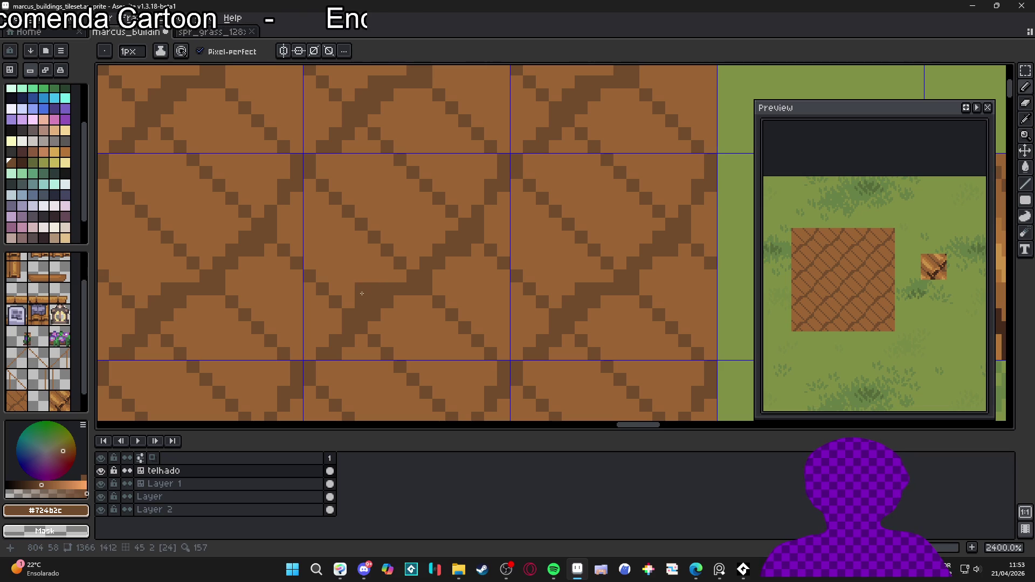
drag(380, 280, 360, 294)
click(389, 280)
scroll(385, 285, down, 2)
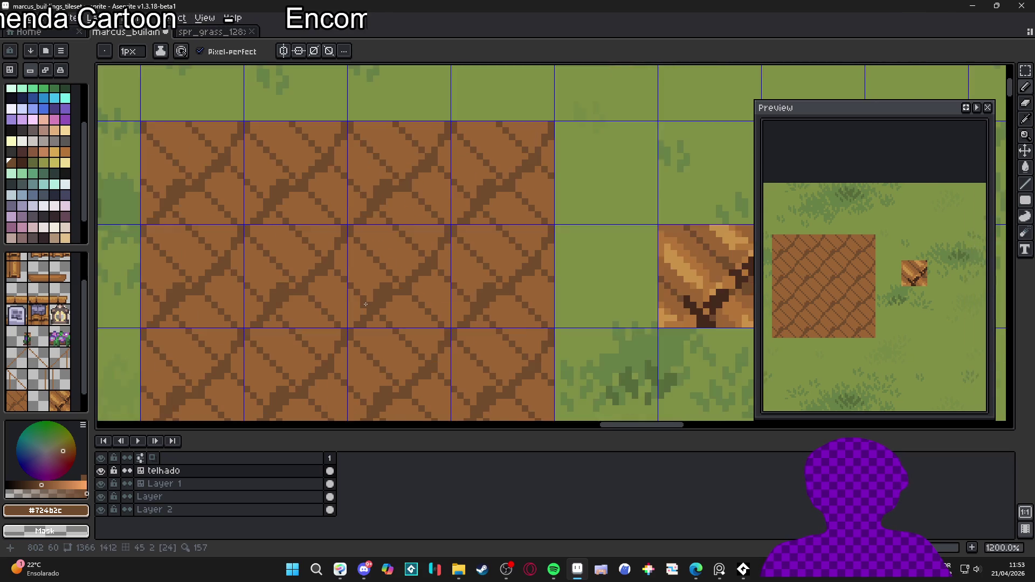
scroll(361, 312, up, 2)
click(349, 325)
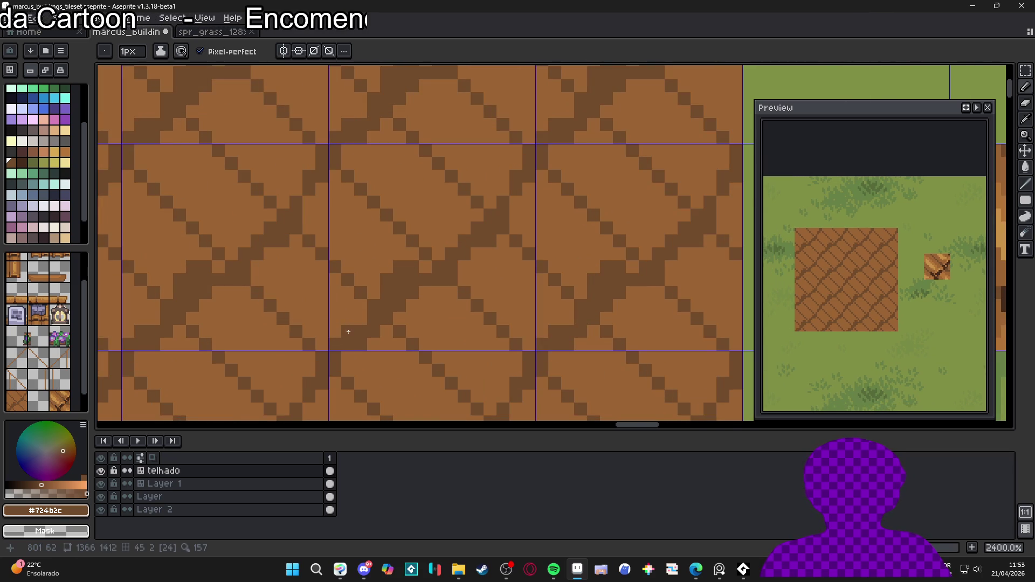
scroll(351, 326, down, 2)
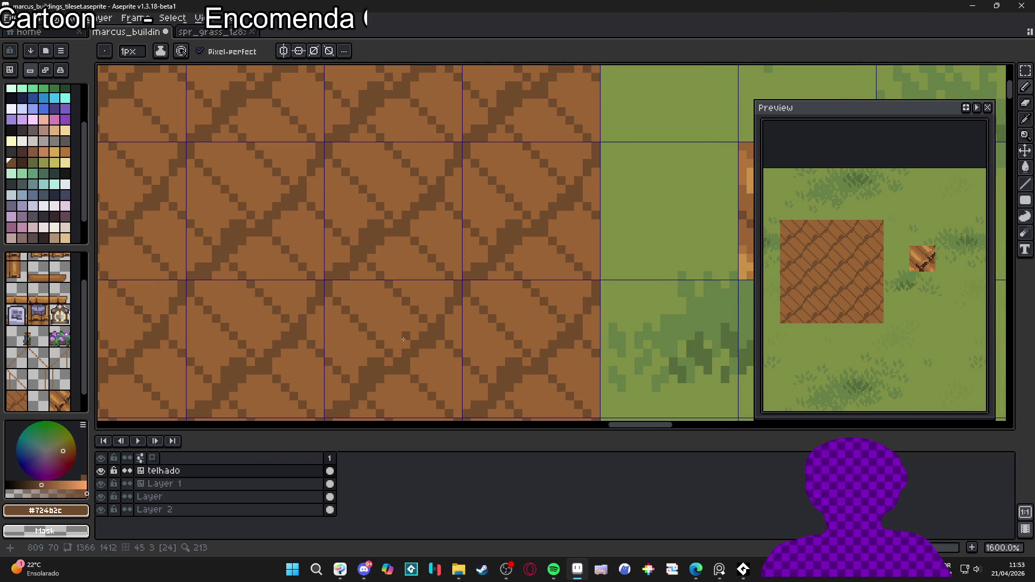
click(413, 339)
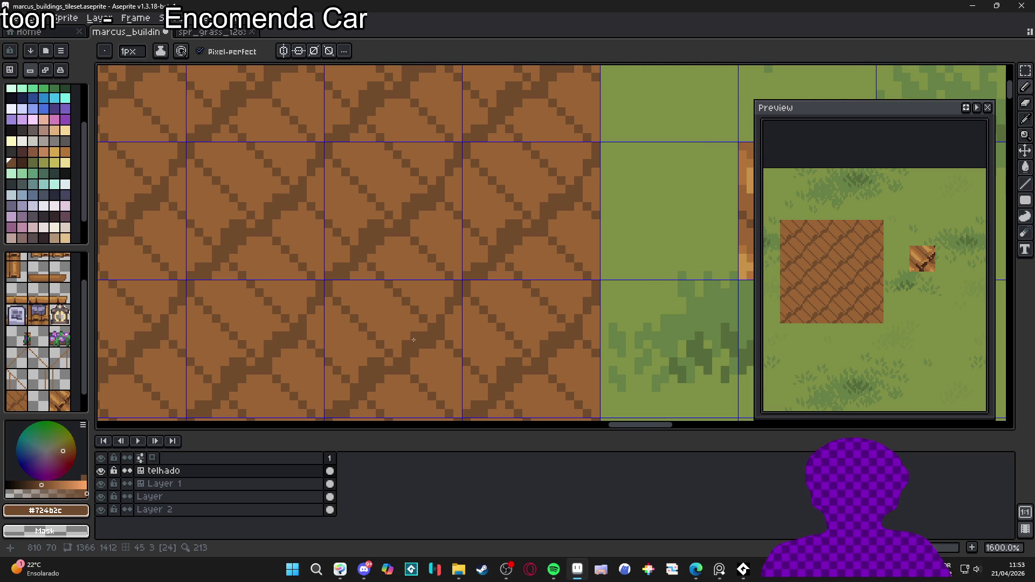
scroll(413, 338, down, 3)
Step: View the whole roof area and sample the darkest brown from the canvas
drag(409, 309, 430, 255)
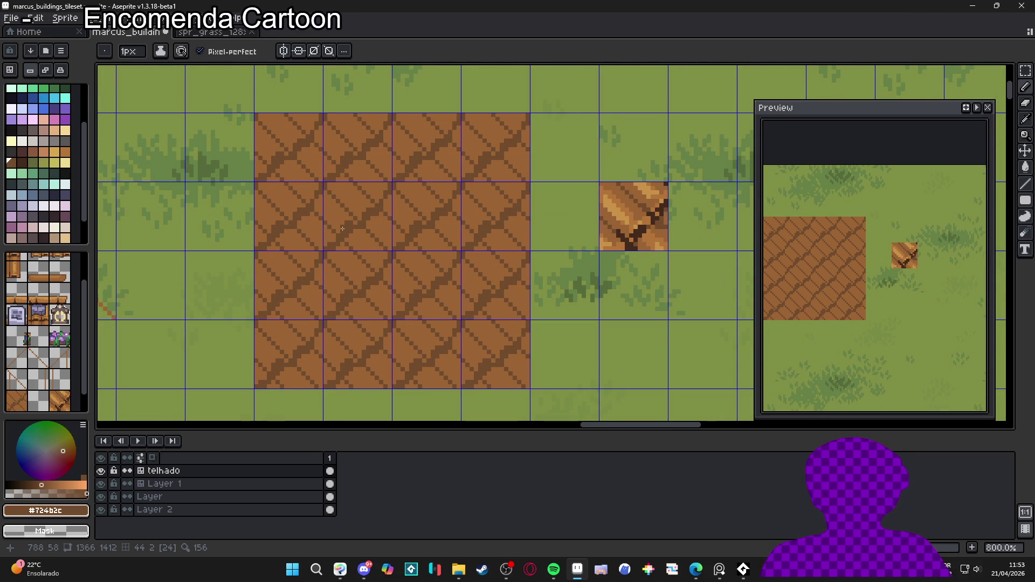
scroll(553, 249, up, 1)
alt+click(270, 257)
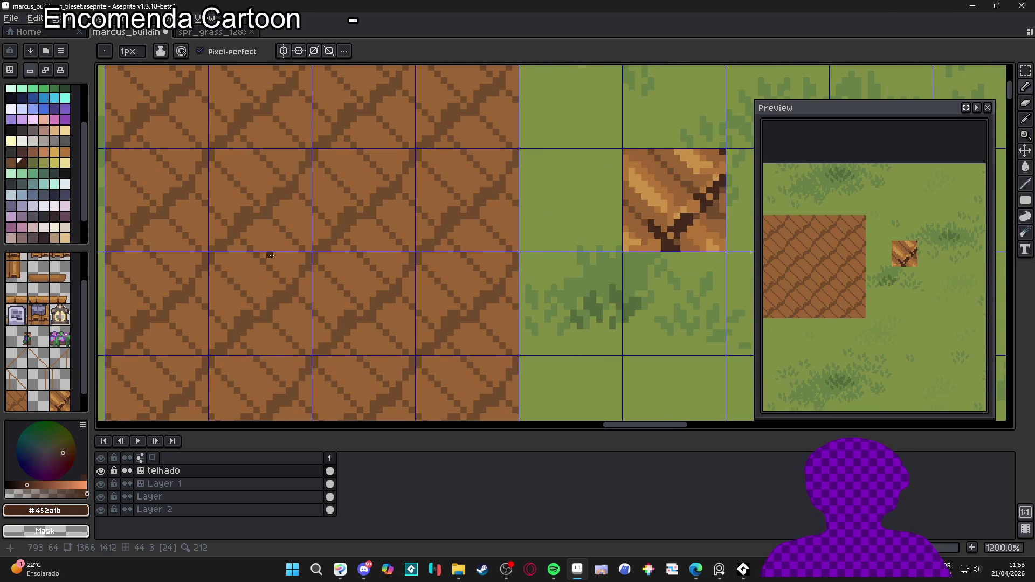
scroll(350, 223, down, 2)
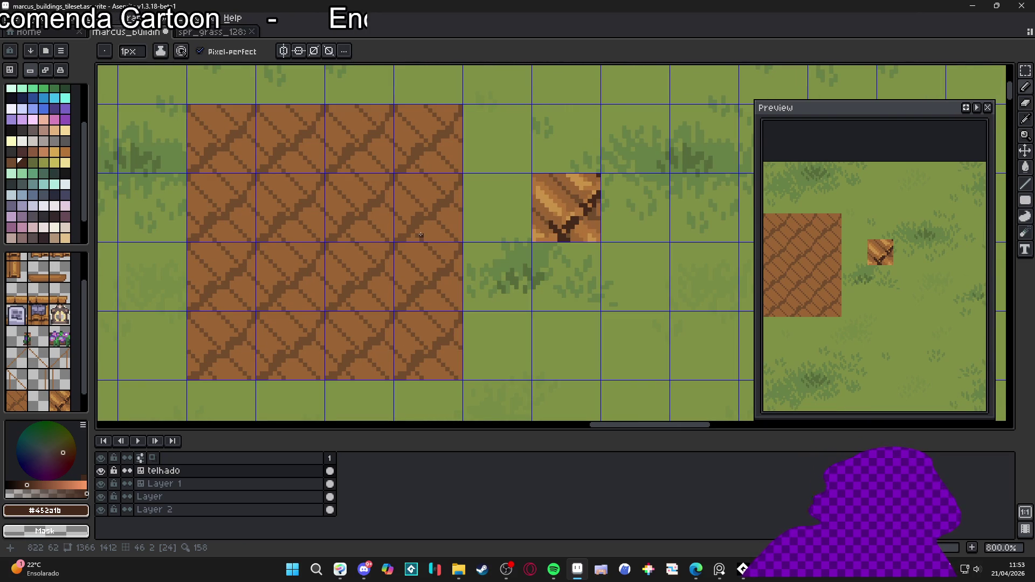
scroll(350, 239, up, 2)
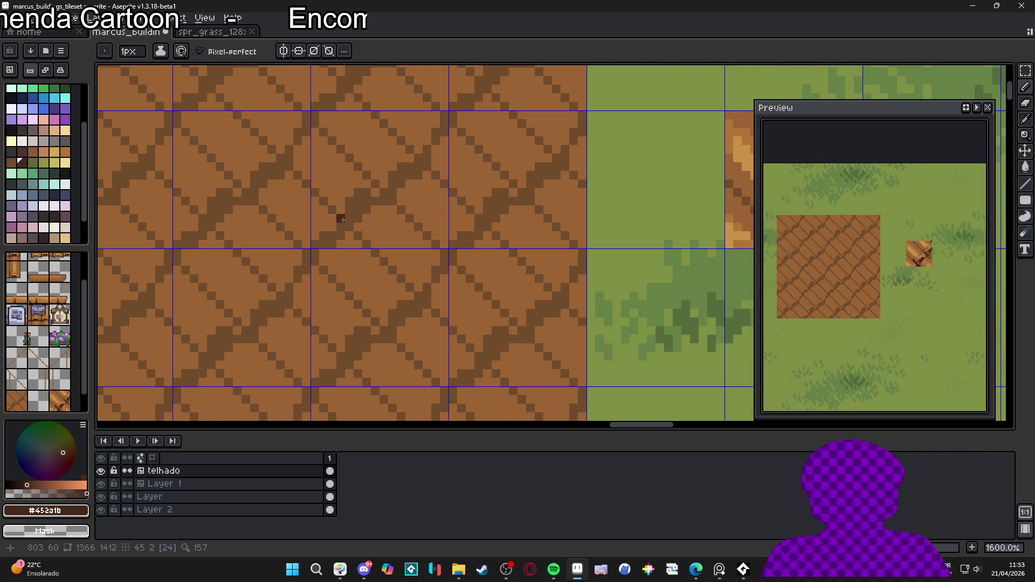
Step: Paint dark #452a1b shadow notches at a plank seam, mixing 1px and 2px brush dabs
click(343, 223)
click(328, 236)
click(315, 244)
key(plus)
click(267, 173)
click(289, 174)
key(ctrl+z)
key(minus)
click(281, 158)
click(298, 176)
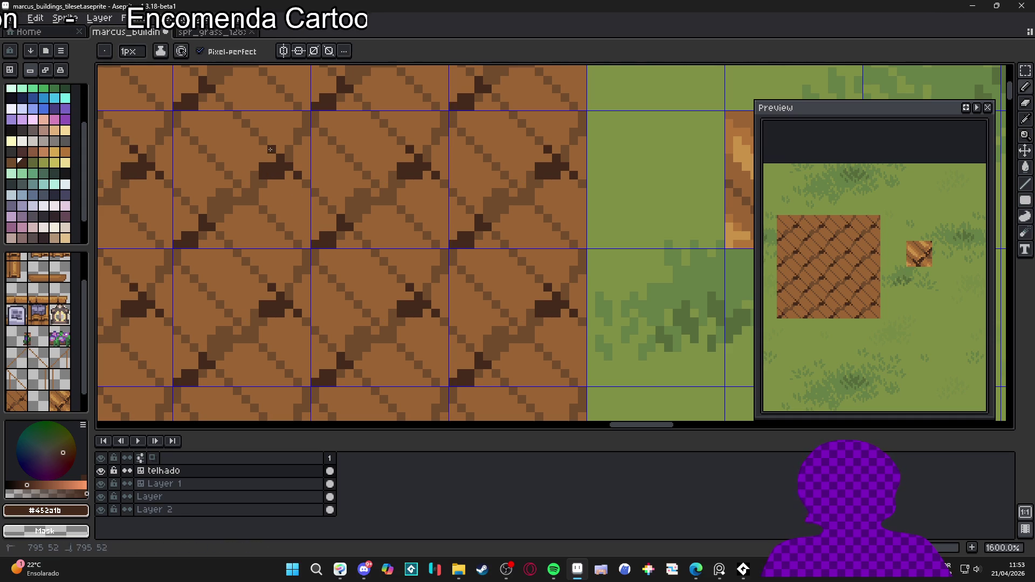
scroll(265, 195, up, 2)
Step: Add dark shadow pixels along the remaining diagonal plank seams
click(270, 194)
click(232, 167)
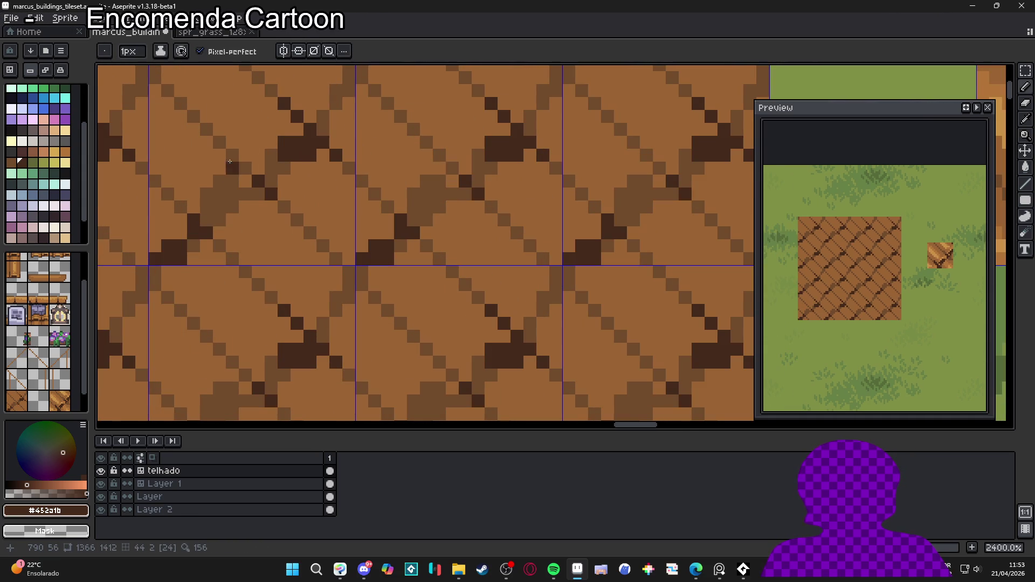
drag(232, 155, 245, 168)
click(226, 205)
click(206, 207)
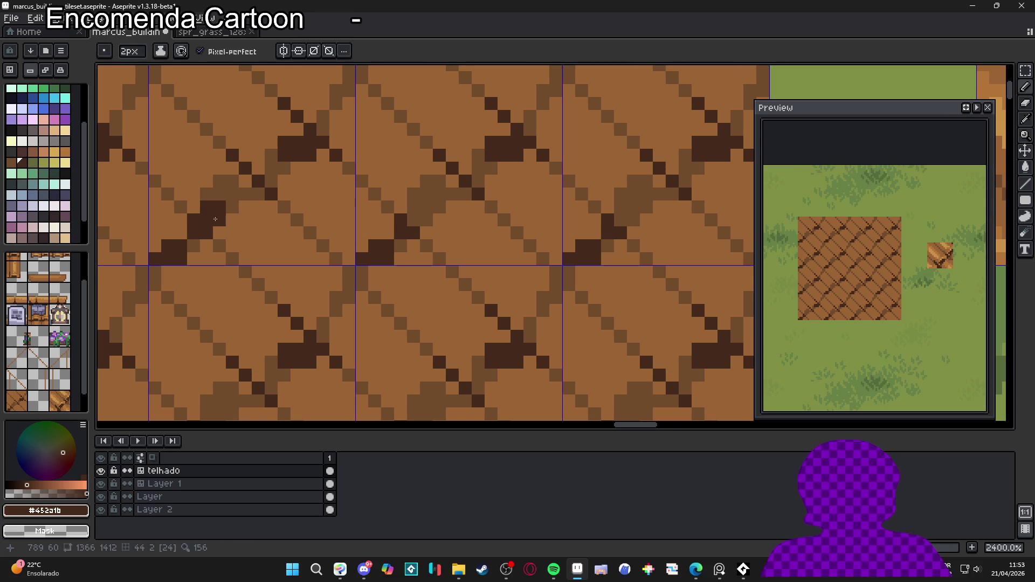
mouse_move(233, 194)
mouse_down()
mouse_move(220, 181)
mouse_move(259, 194)
mouse_up()
click(231, 207)
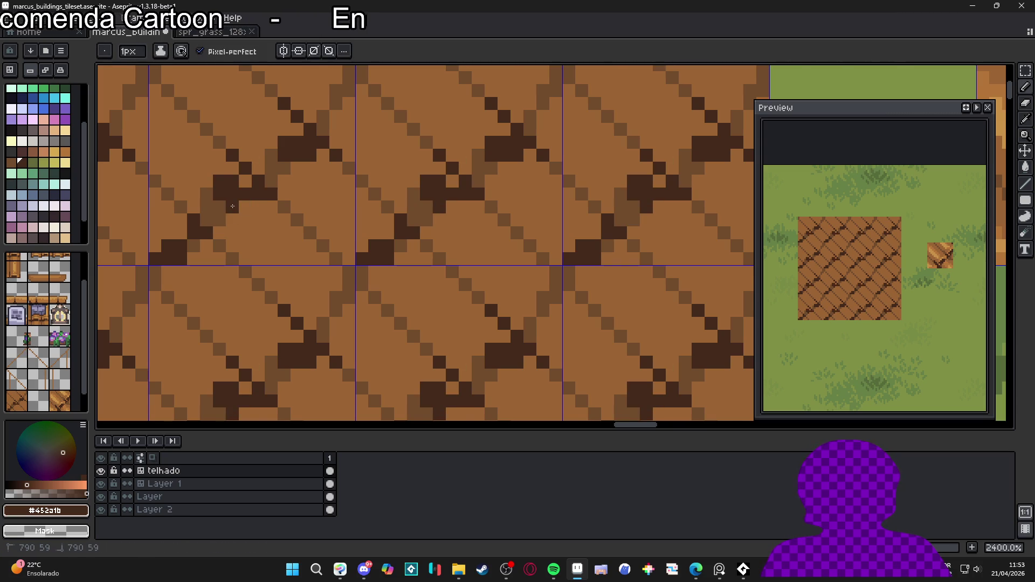
click(245, 207)
scroll(291, 228, down, 5)
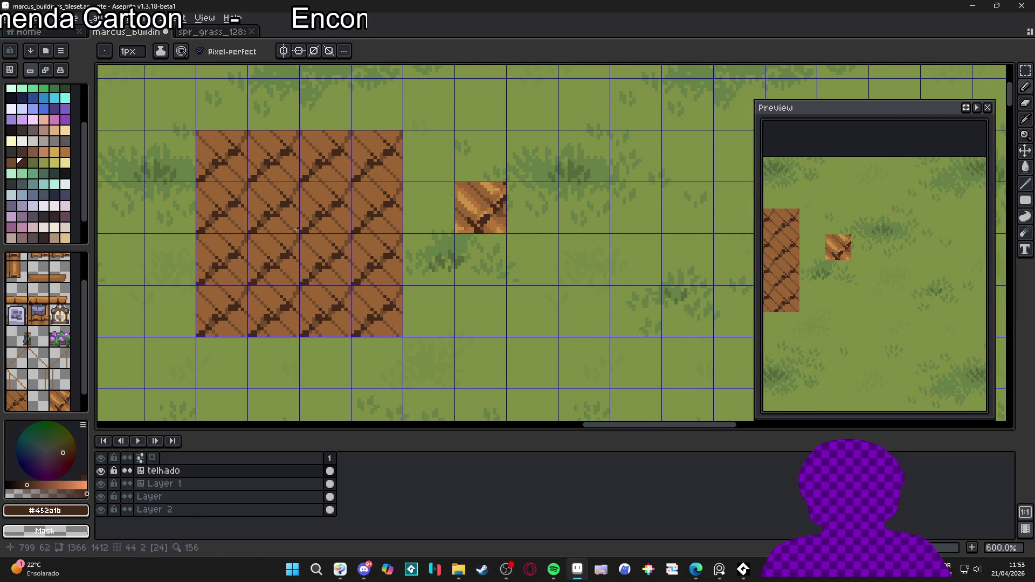
Step: Sample the wooden tile's light brown and bucket-fill four roof plank areas with it
scroll(447, 241, up, 2)
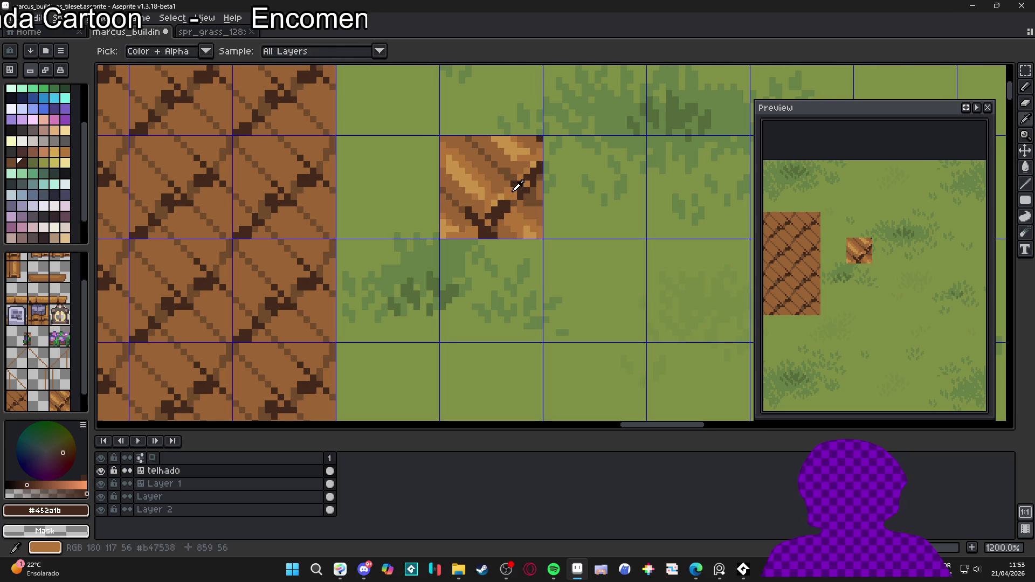
alt+click(254, 296)
scroll(304, 293, up, 1)
key(g)
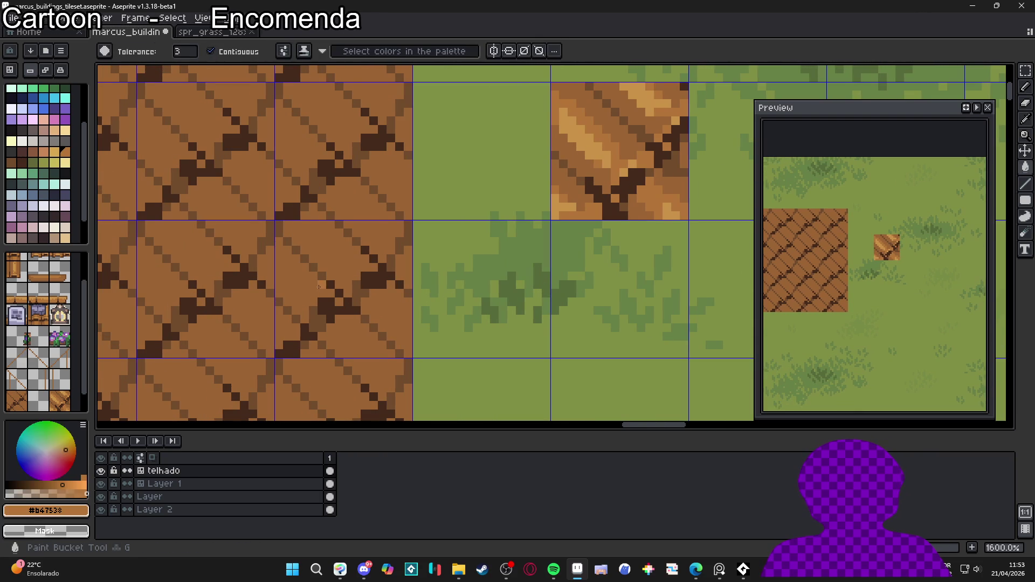
click(313, 286)
click(351, 269)
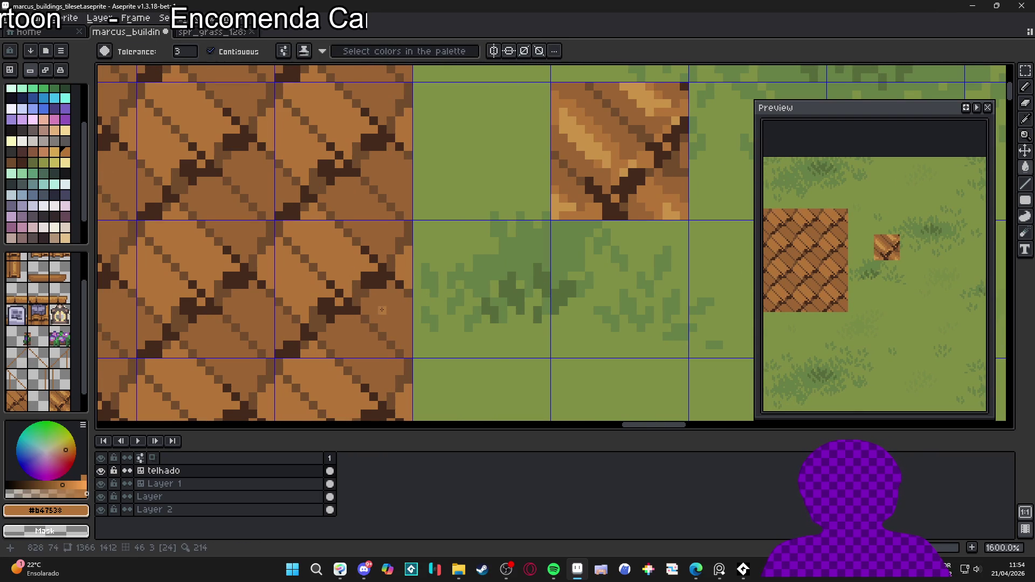
click(381, 310)
click(360, 248)
Step: Eyedrop mid brown #9a6434 from the tile, undoing a stray mid-brown plank fill
scroll(351, 296, down, 2)
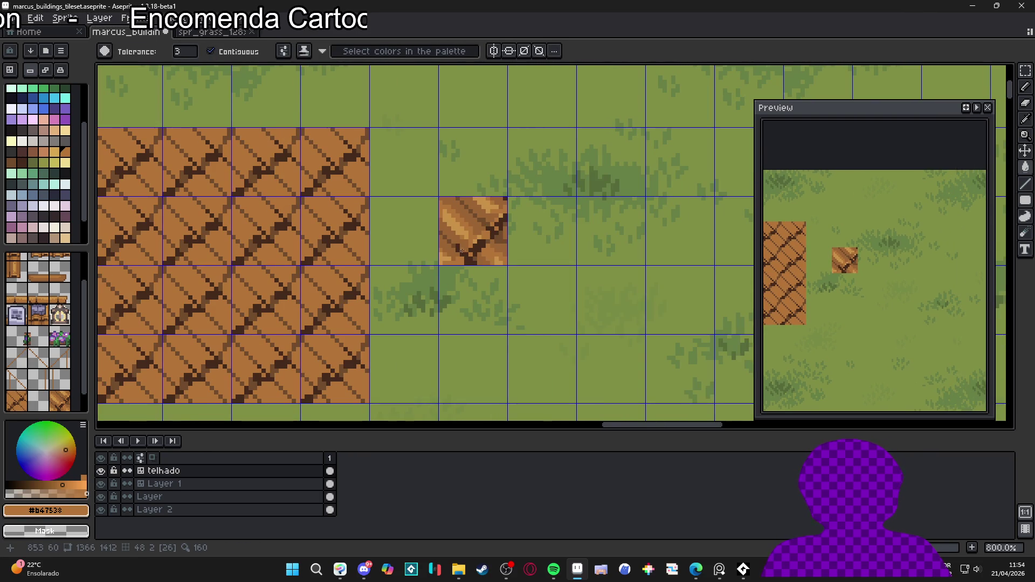
scroll(497, 244, up, 2)
alt+click(495, 237)
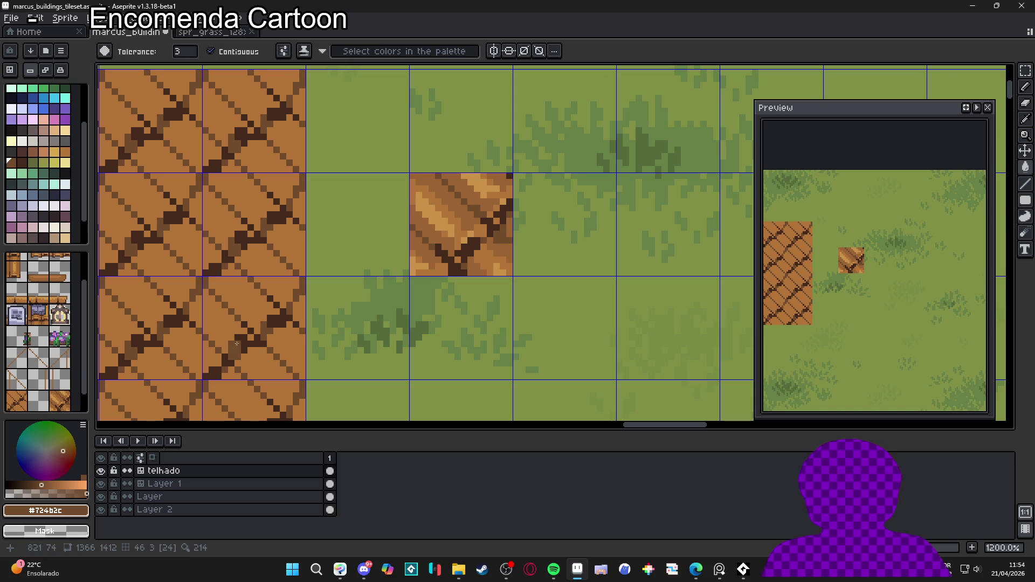
alt+click(461, 234)
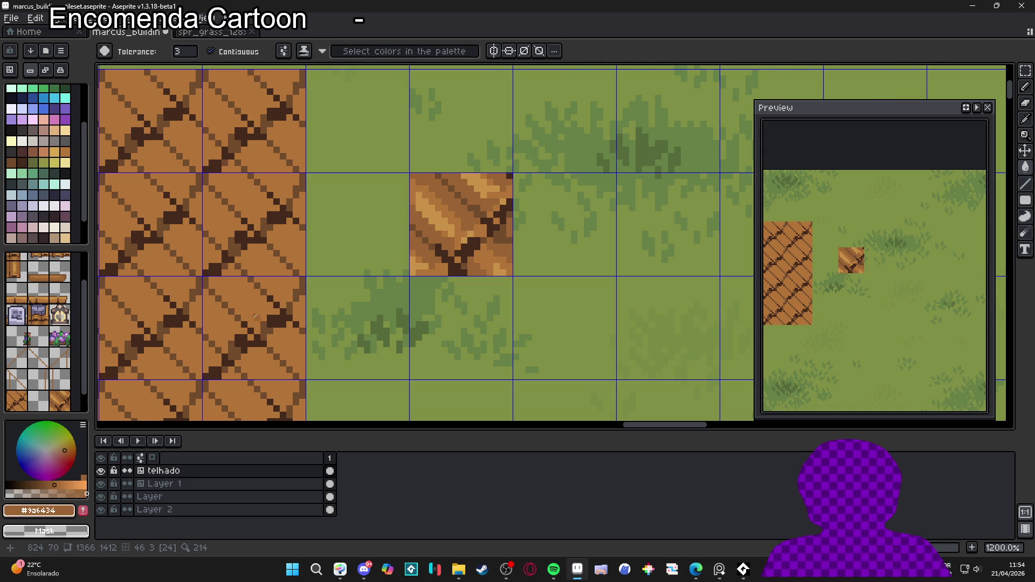
click(239, 331)
key(ctrl+z)
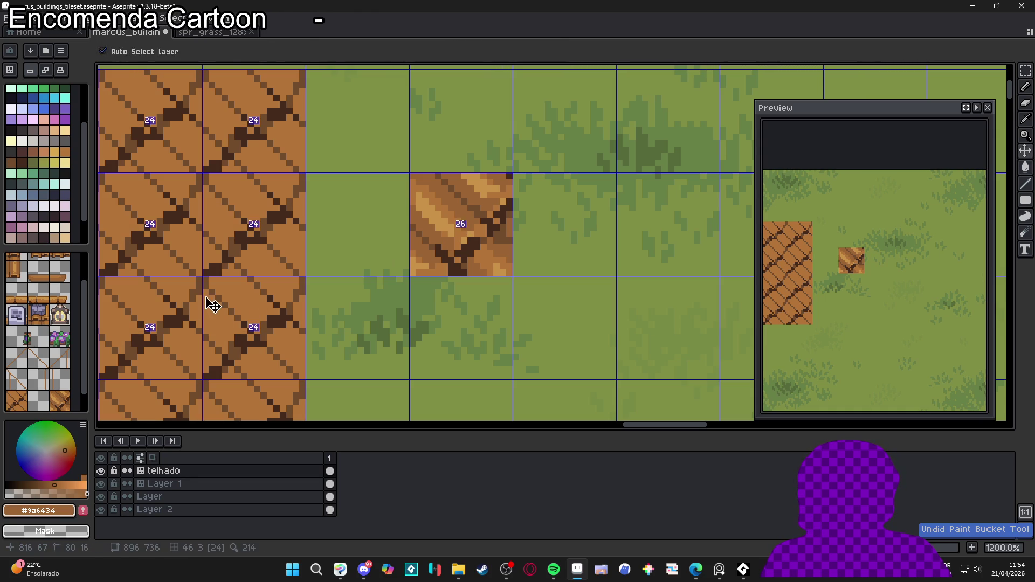
click(208, 297)
key(b)
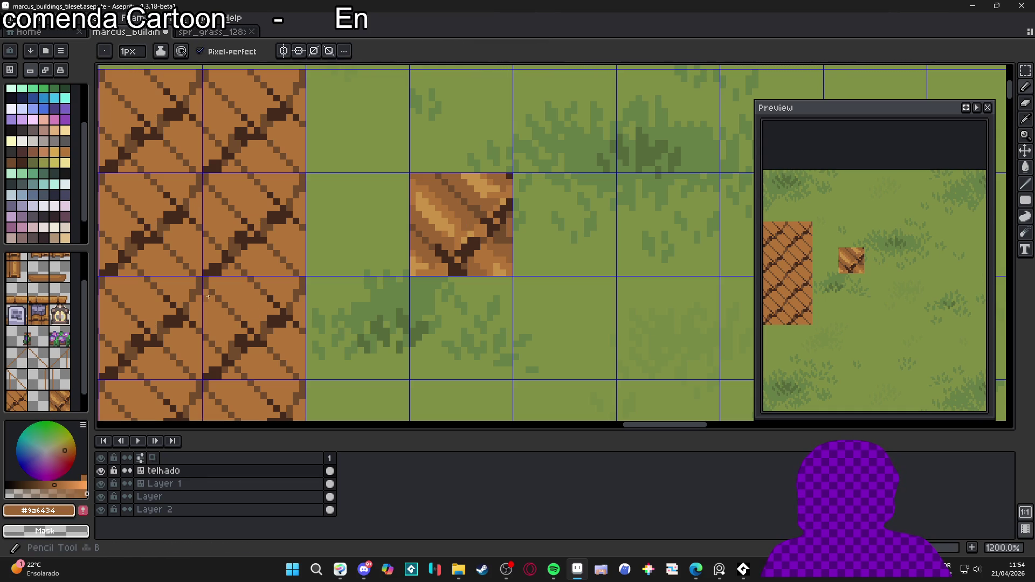
Step: Pick light brown #b47538 from the roof and paint a short highlight on a plank
drag(236, 327, 267, 334)
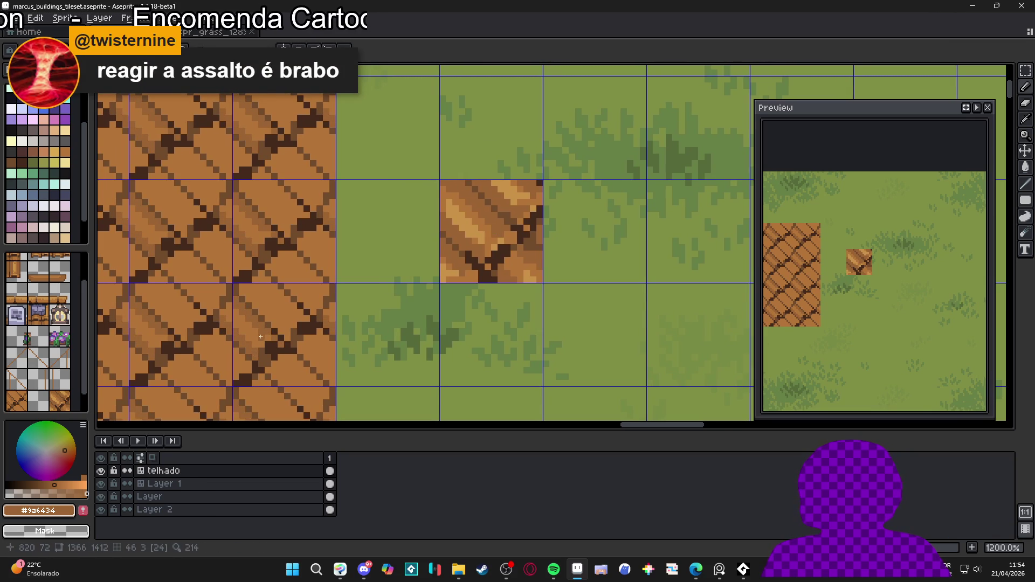
alt+click(258, 334)
drag(241, 314, 236, 308)
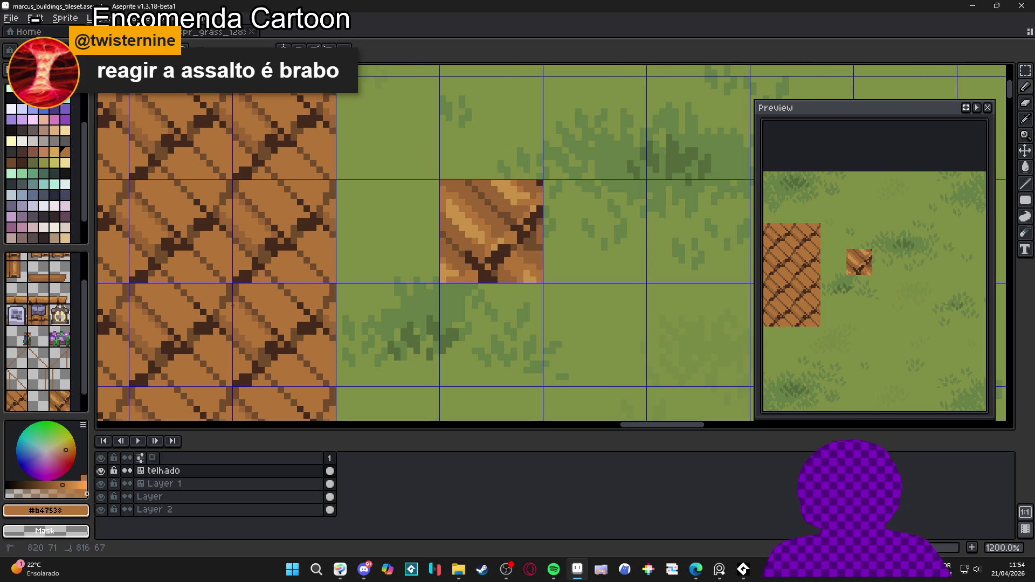
scroll(233, 306, down, 4)
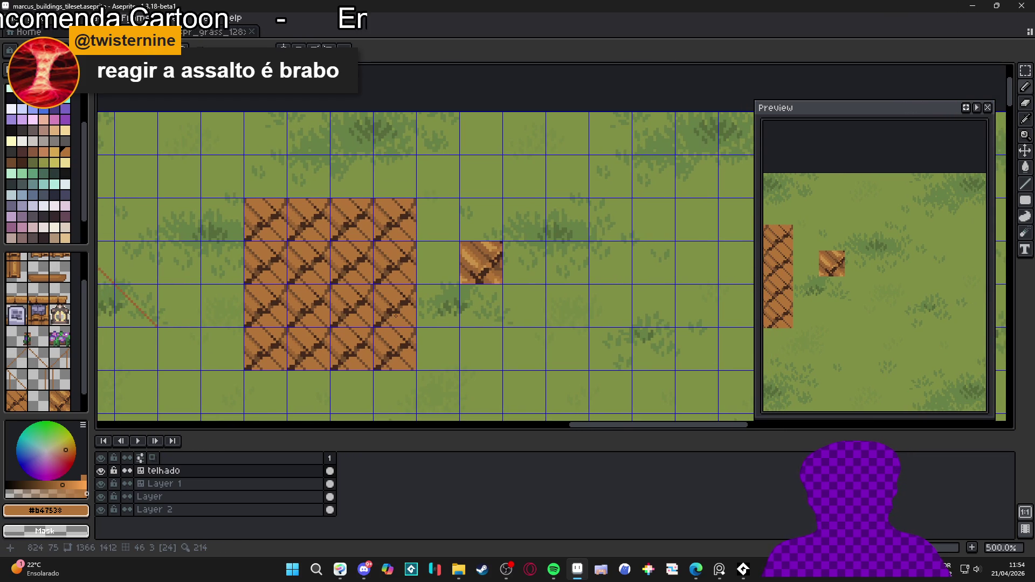
scroll(394, 314, up, 6)
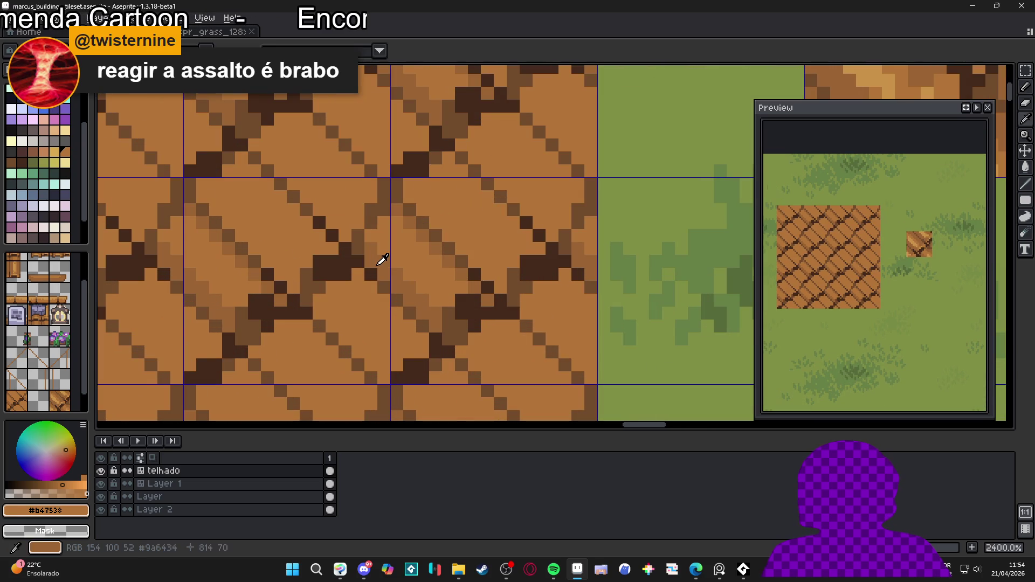
Step: Draw alternating mid-brown #9a6434 and light-brown #b47538 diagonal lines along the planks
alt+click(376, 265)
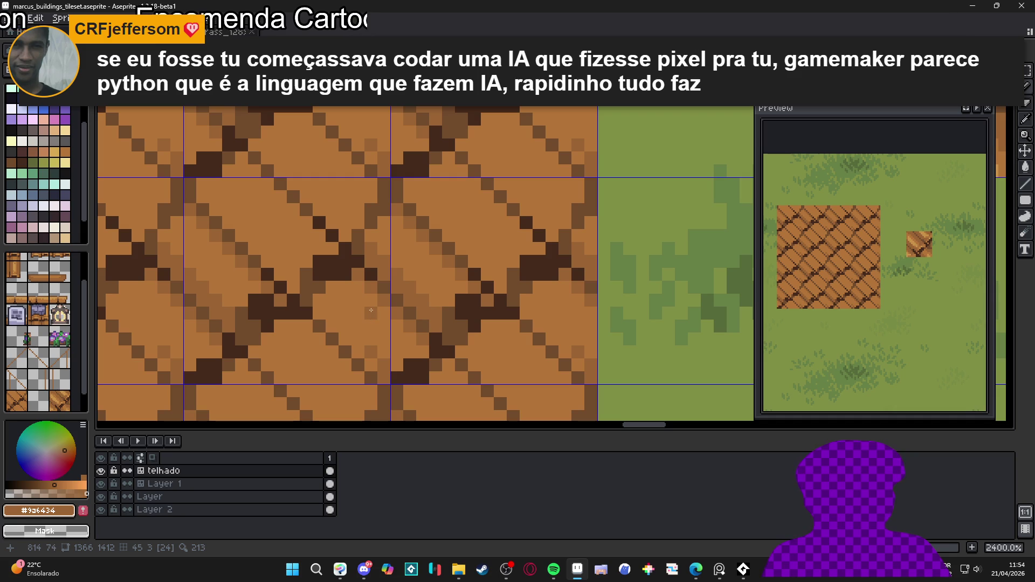
drag(369, 345, 325, 295)
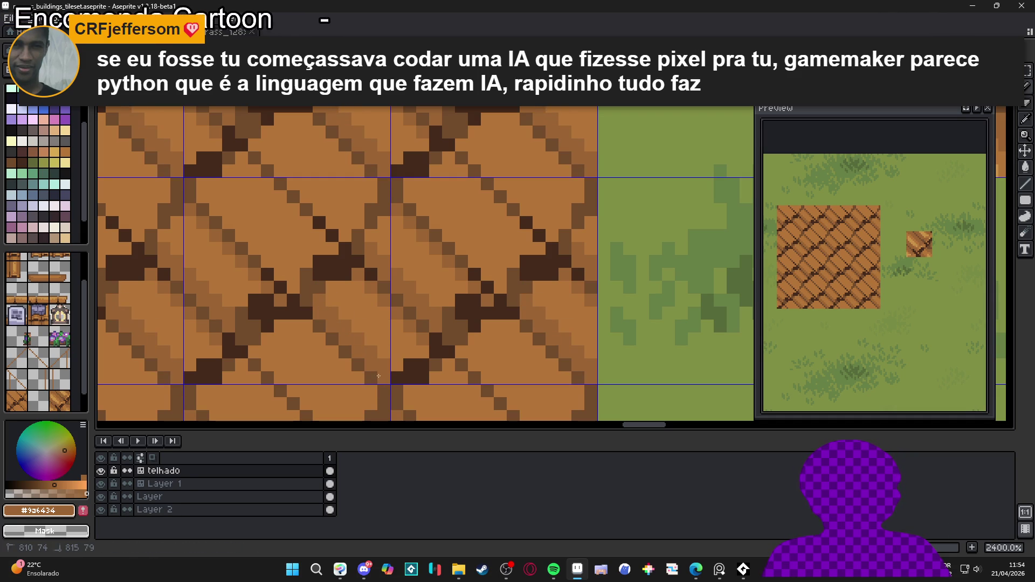
key(alt)
alt+click(361, 306)
drag(358, 289, 416, 351)
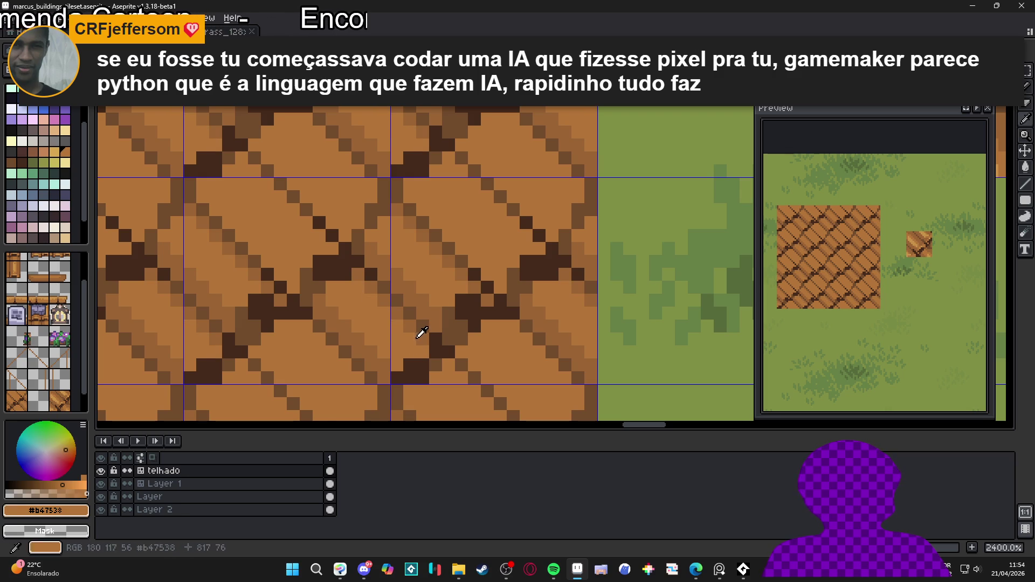
alt+click(416, 338)
drag(379, 393, 301, 307)
drag(385, 373, 386, 373)
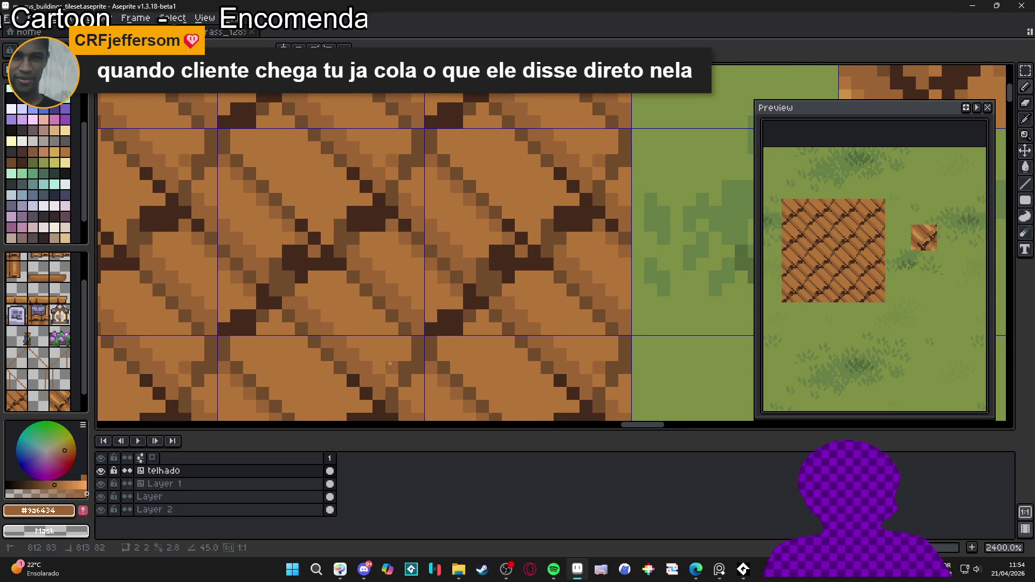
Step: Draw a mid-brown diagonal stroke along a roof plank edge
scroll(336, 317, down, 3)
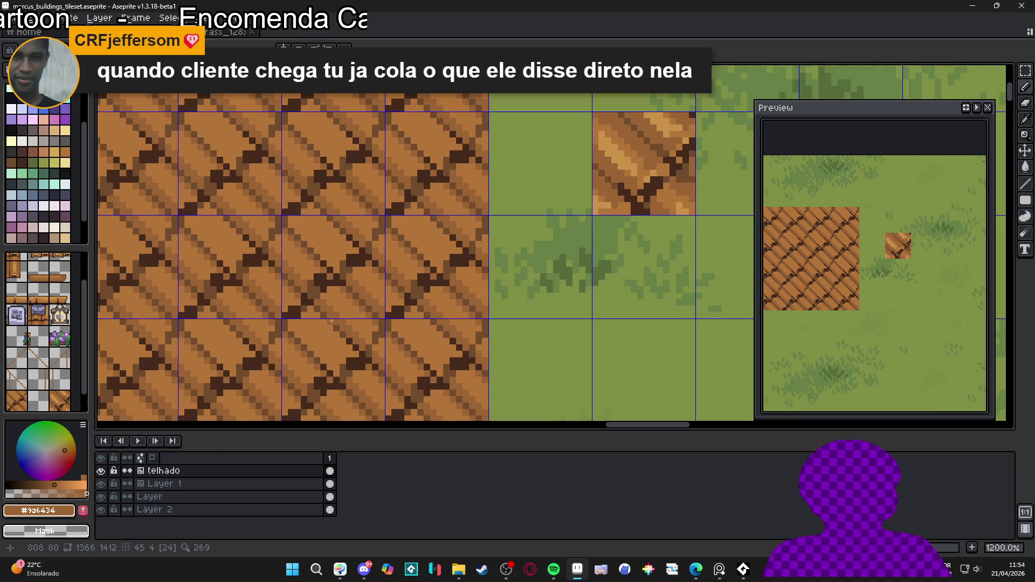
scroll(336, 317, up, 3)
drag(343, 377, 254, 292)
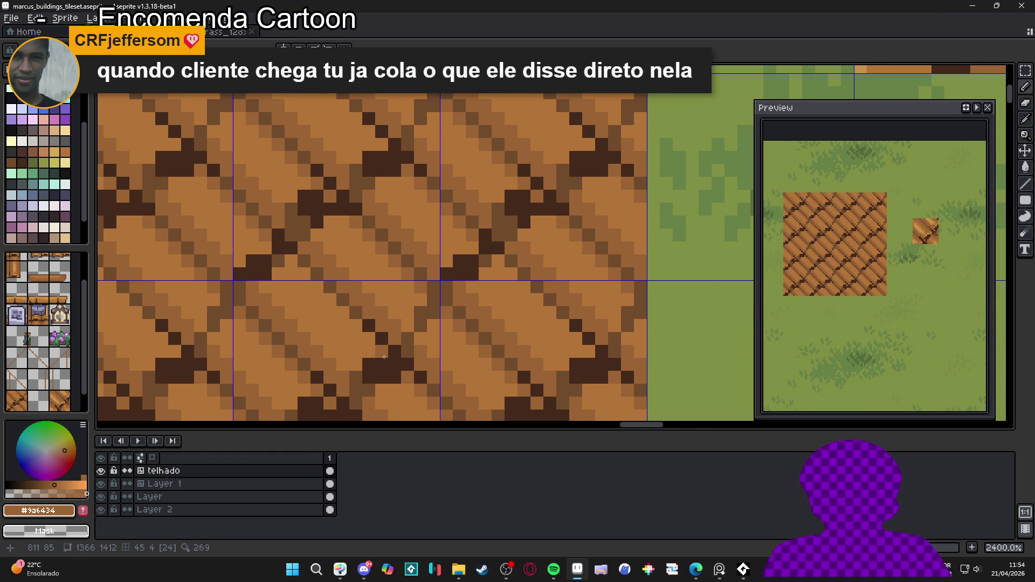
Step: Zoom around the roof tile, alternately sampling dark brown #724b2c and darkest brown #452a1b
scroll(345, 317, down, 5)
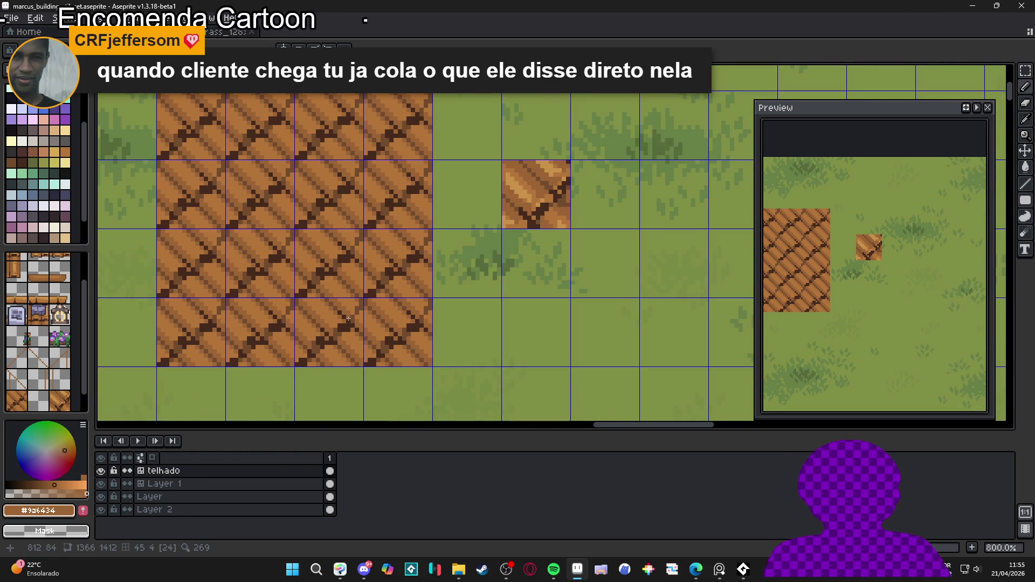
scroll(340, 316, up, 3)
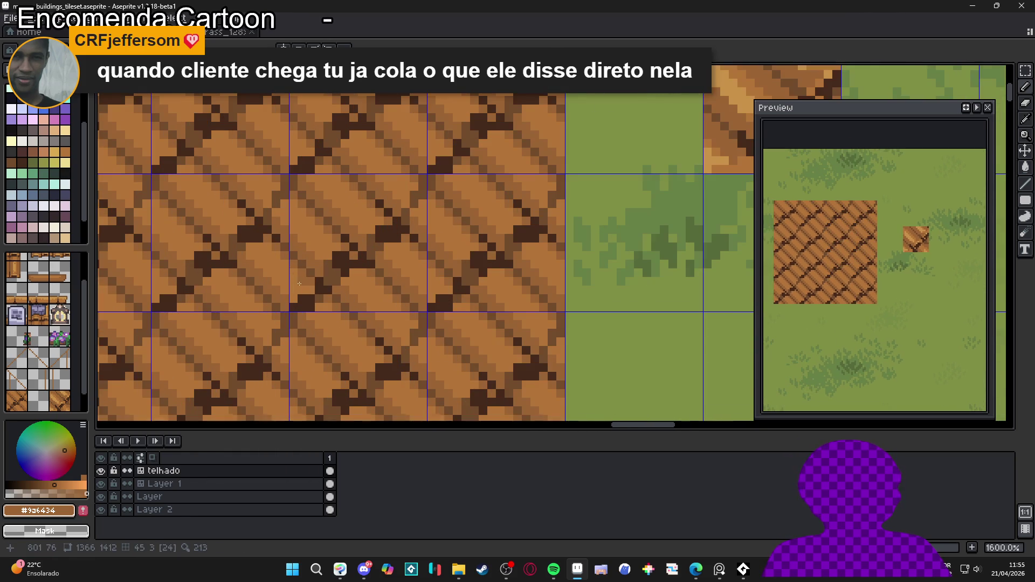
alt+click(307, 300)
alt+click(312, 291)
scroll(311, 291, down, 3)
scroll(324, 324, down, 2)
scroll(329, 345, up, 2)
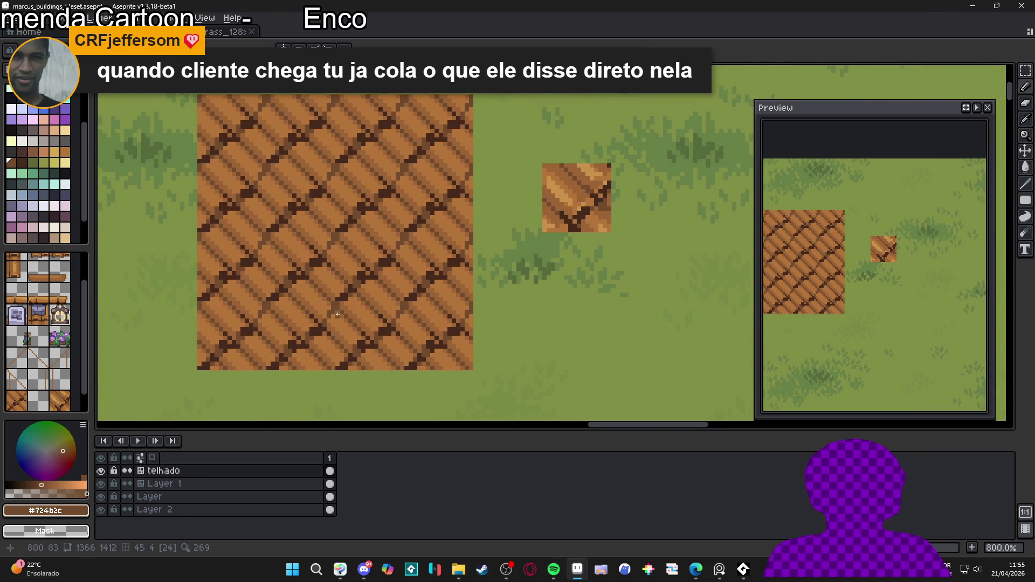
scroll(329, 324, up, 2)
alt+click(341, 282)
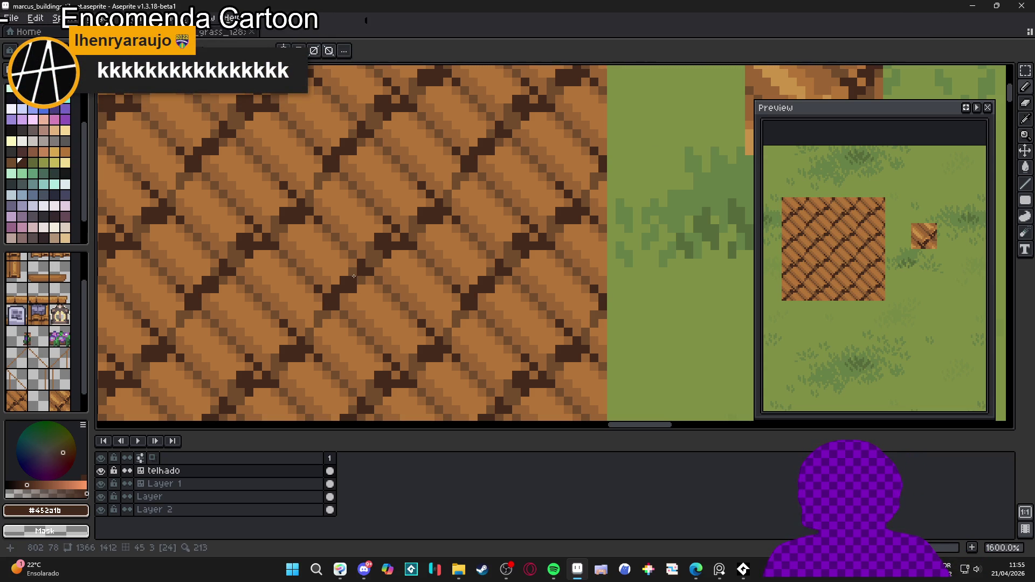
scroll(380, 300, down, 3)
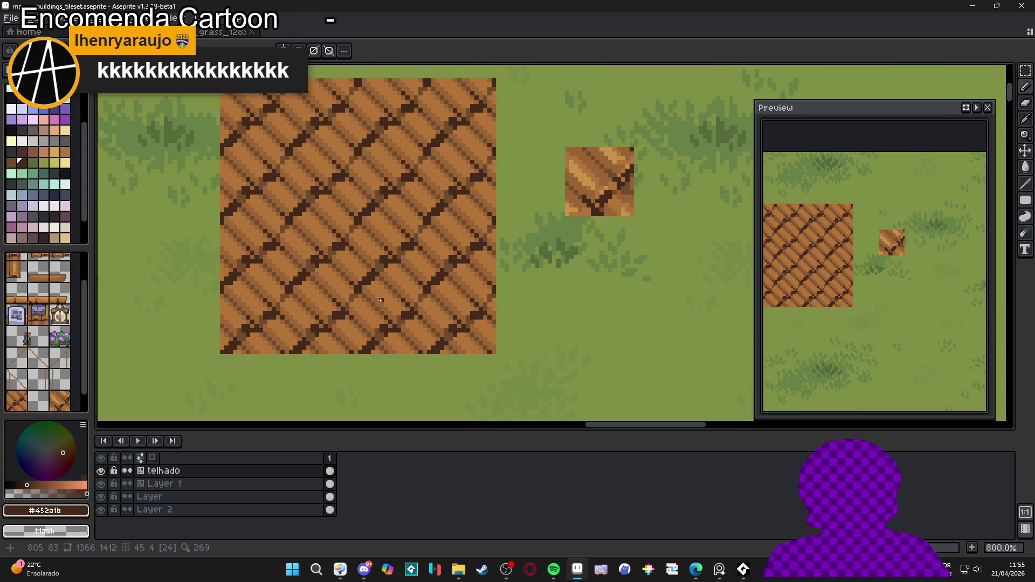
scroll(365, 290, up, 3)
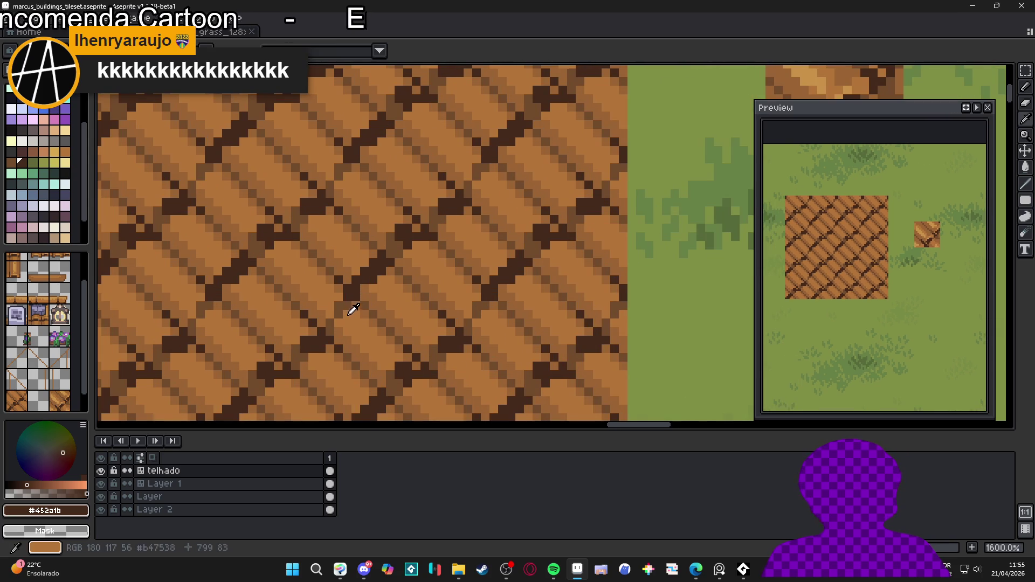
alt+click(358, 291)
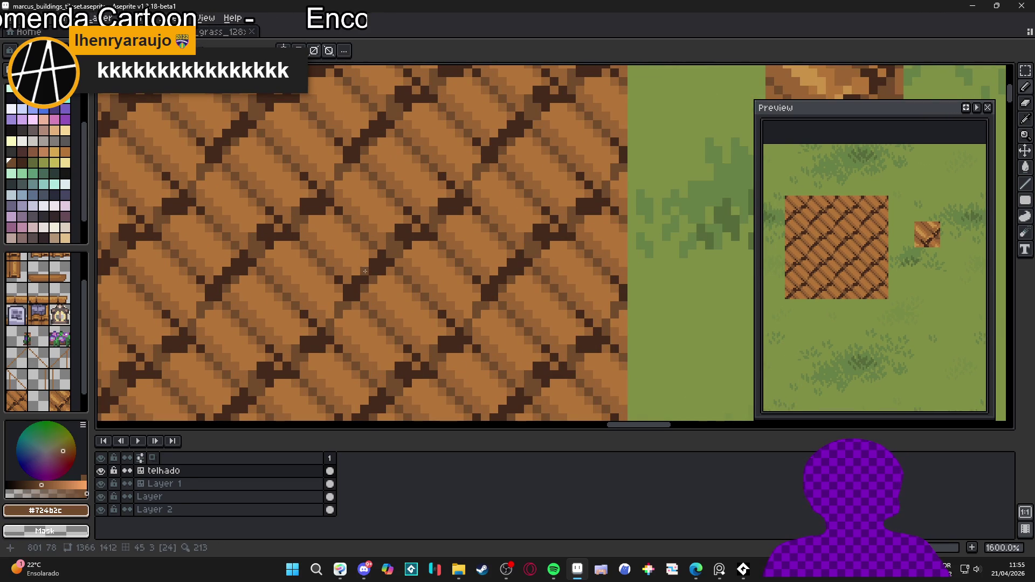
scroll(372, 266, down, 2)
scroll(380, 266, up, 2)
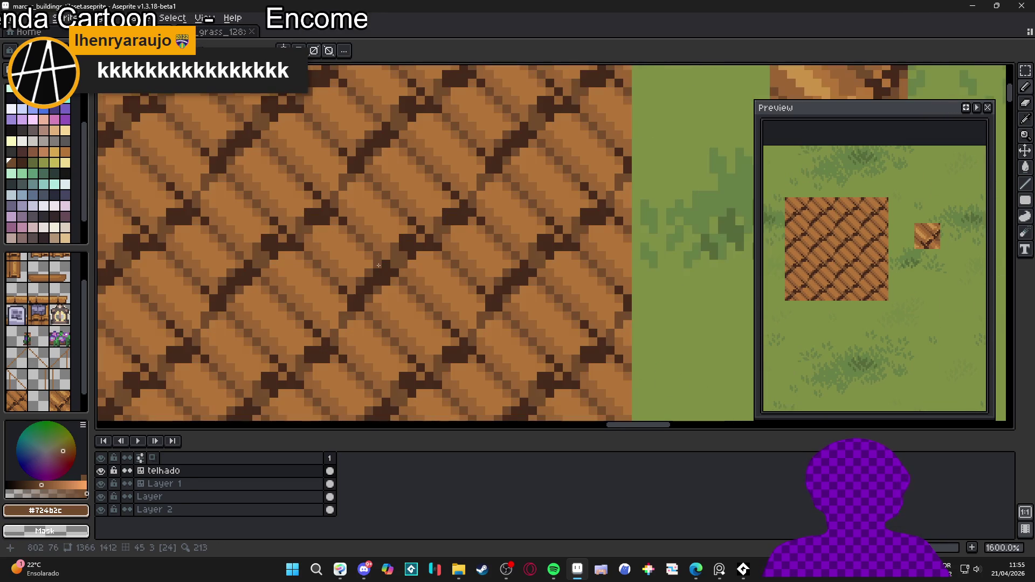
alt+click(396, 266)
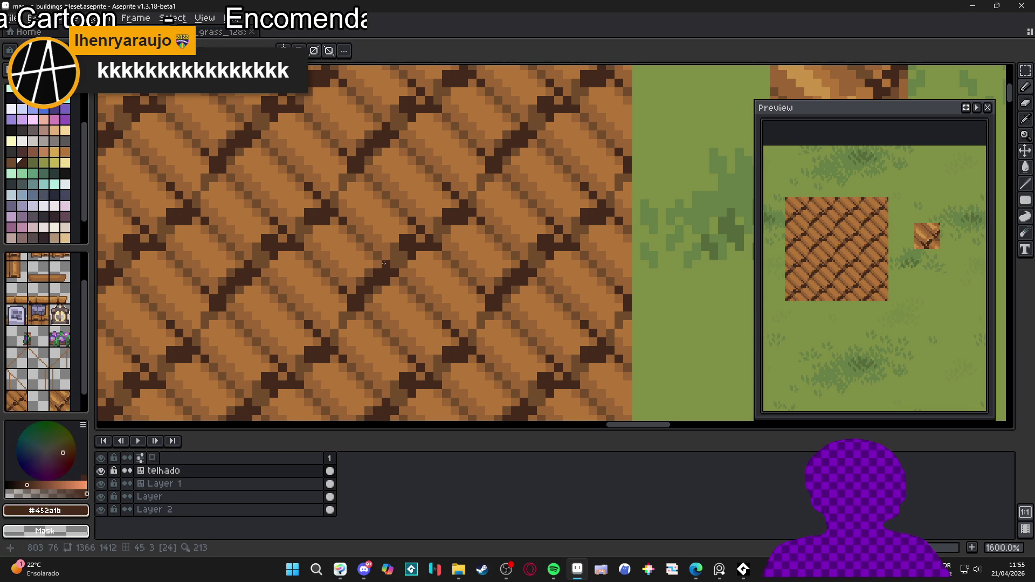
Step: Settle on dark brown #724b2c from the roof planks as the current colour
scroll(424, 263, down, 2)
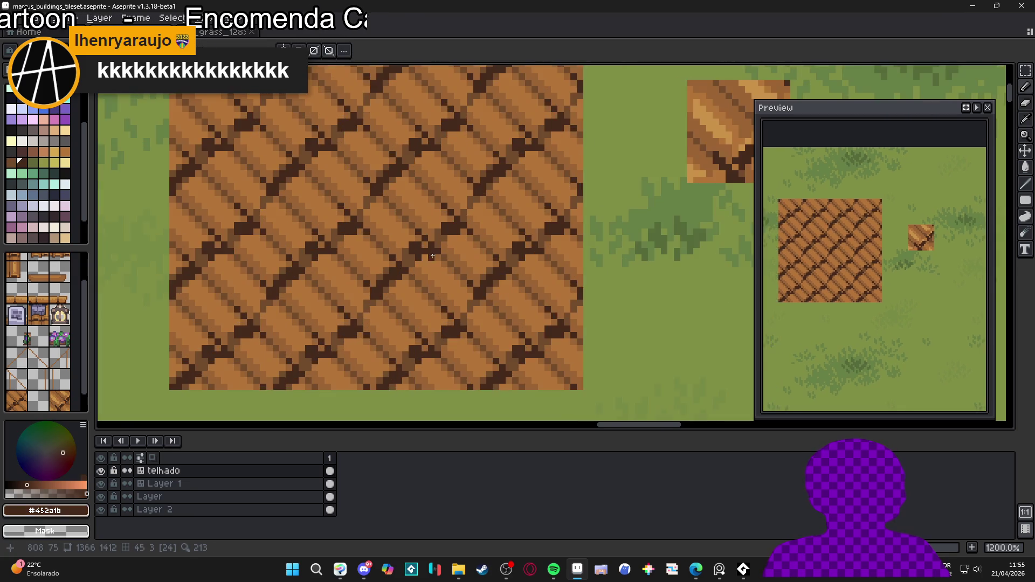
scroll(429, 259, up, 2)
scroll(443, 270, down, 3)
scroll(443, 269, up, 3)
alt+click(427, 257)
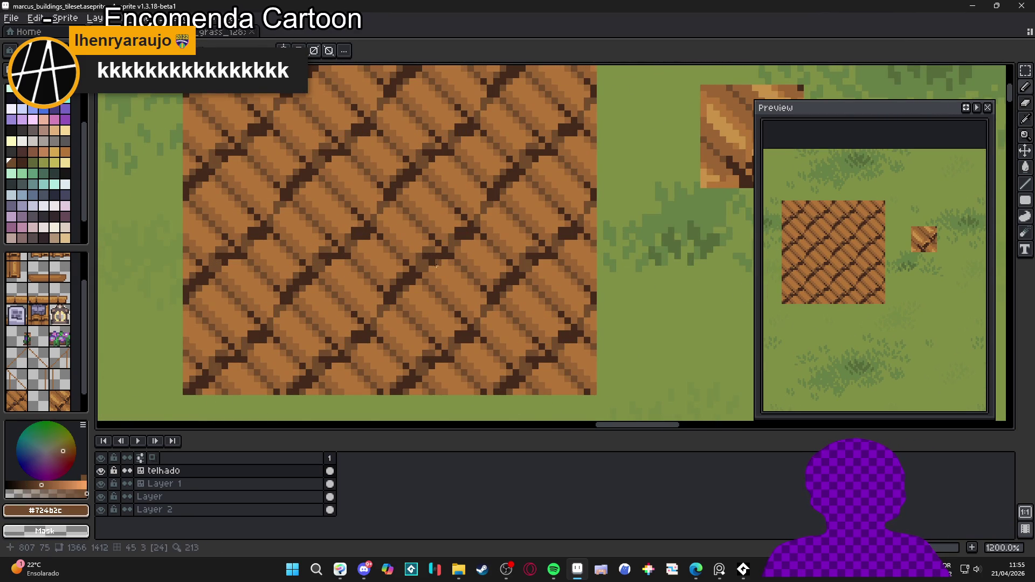
scroll(428, 262, up, 1)
alt+click(428, 265)
scroll(428, 264, down, 4)
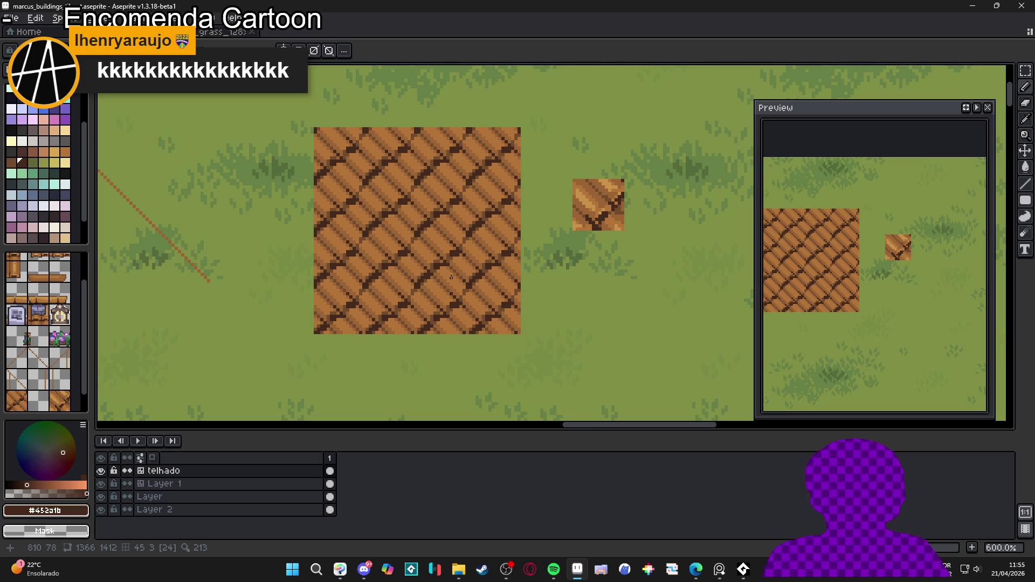
scroll(452, 277, up, 3)
scroll(452, 269, down, 4)
scroll(458, 248, up, 5)
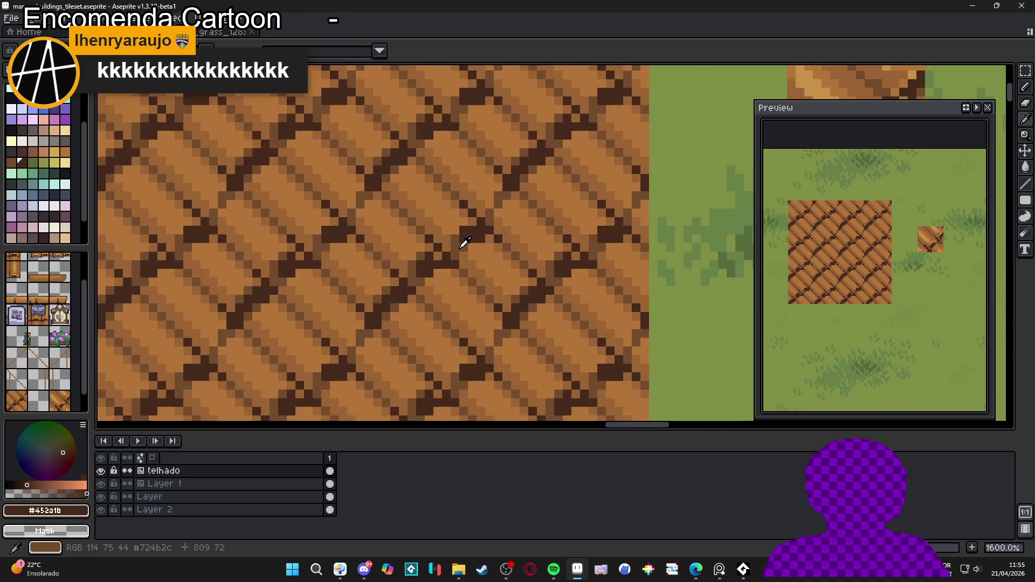
alt+click(458, 248)
scroll(457, 268, down, 3)
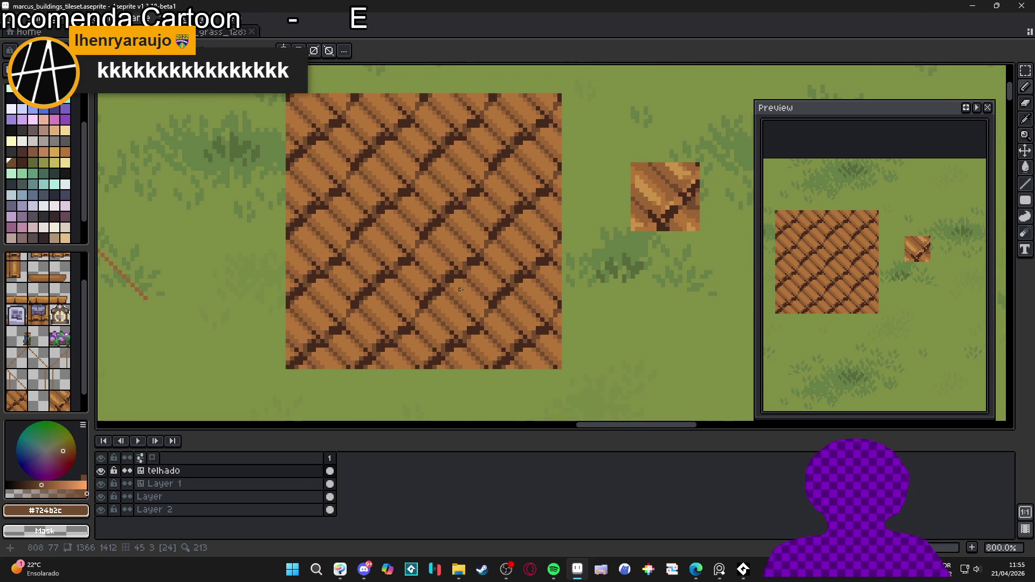
scroll(452, 276, up, 3)
scroll(449, 279, down, 3)
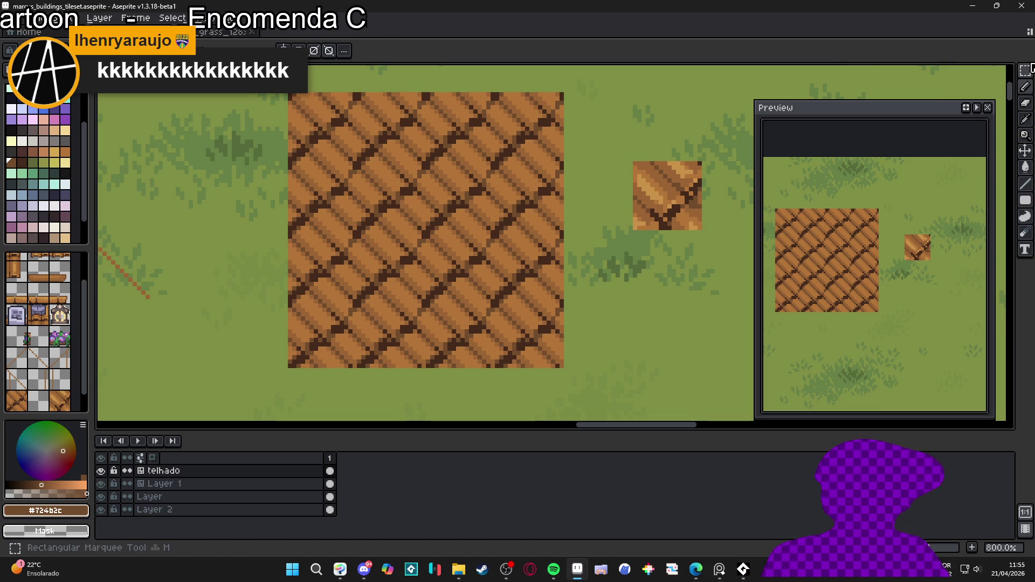
click(1026, 70)
click(970, 70)
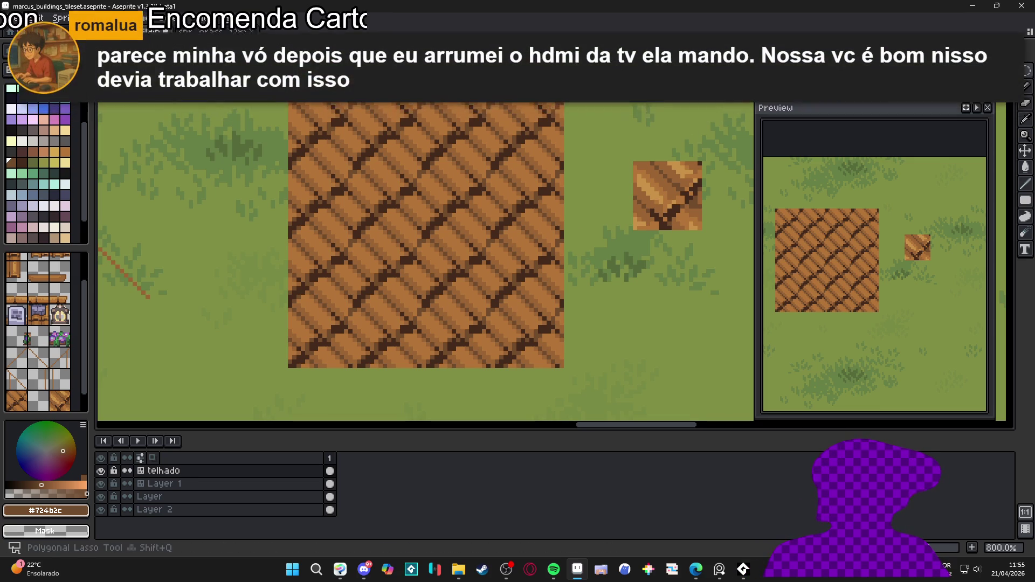
scroll(694, 191, up, 3)
drag(676, 183, 676, 193)
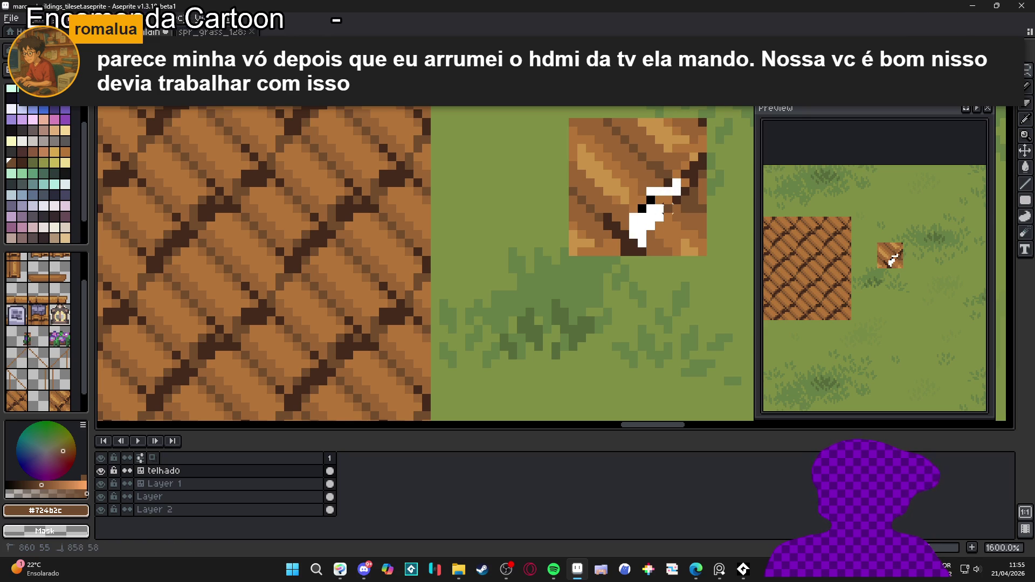
drag(281, 353, 384, 275)
drag(411, 311, 350, 378)
scroll(440, 371, down, 3)
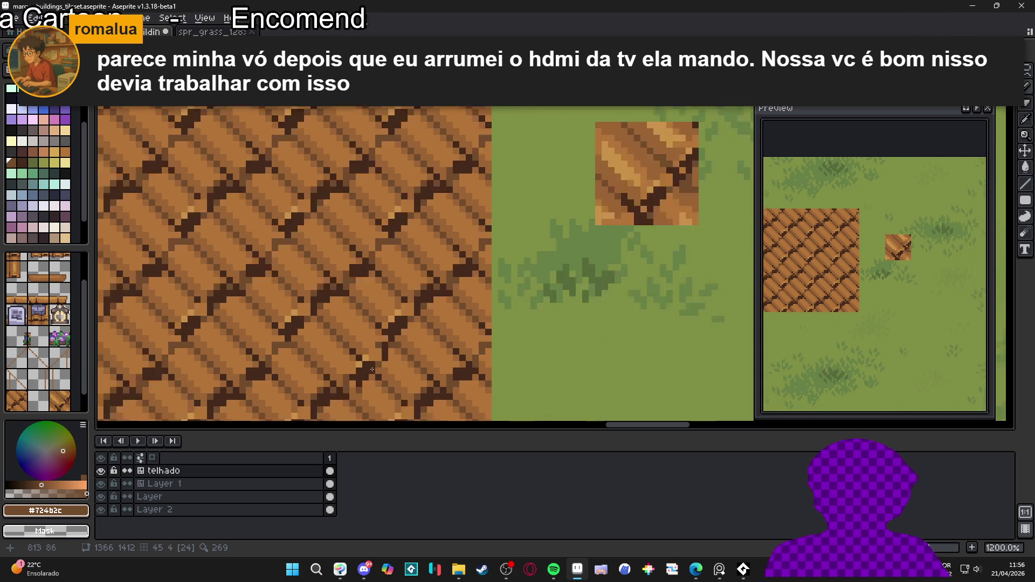
scroll(393, 346, up, 3)
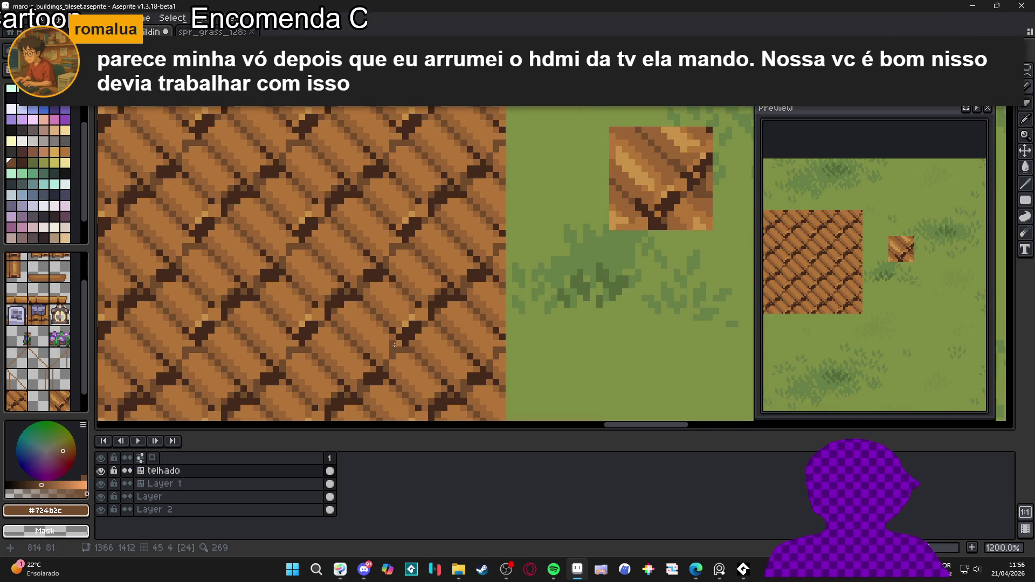
scroll(443, 307, up, 1)
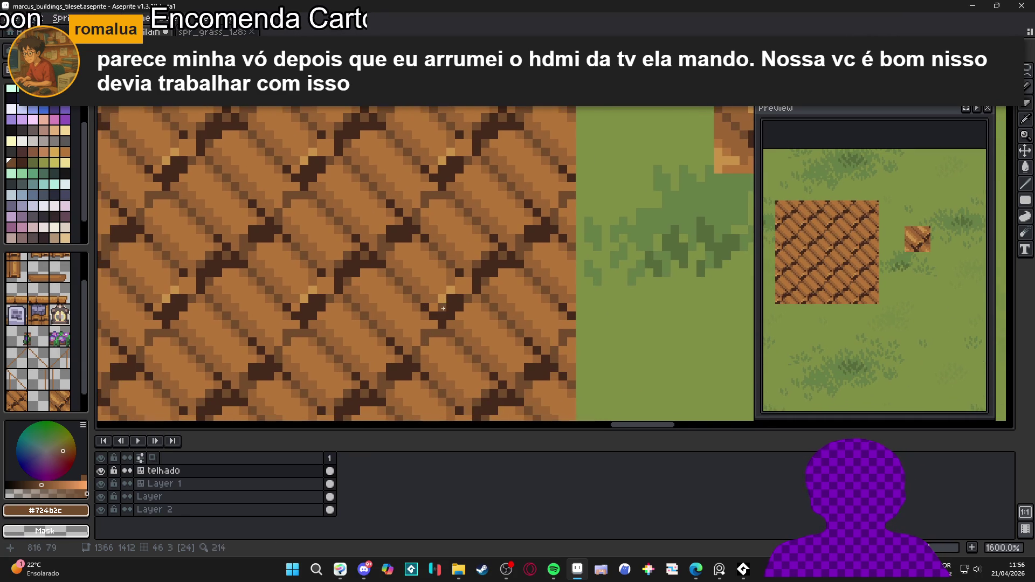
Step: Zoom in on the roof tile, sampling its tan #c89247, seam #452a1b, #9a6434 and #724b2c browns
alt+click(450, 290)
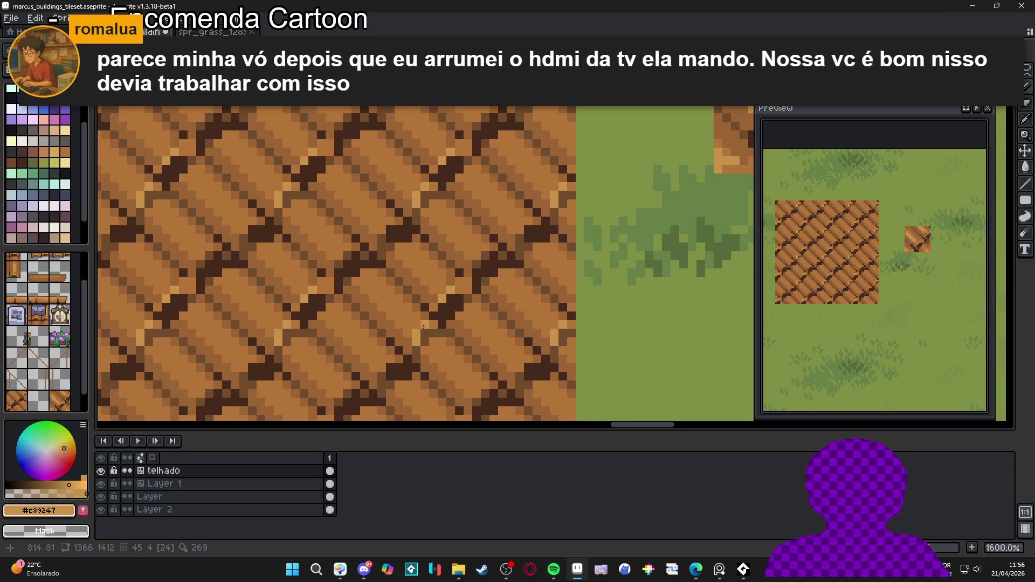
scroll(424, 356, down, 2)
scroll(422, 351, up, 2)
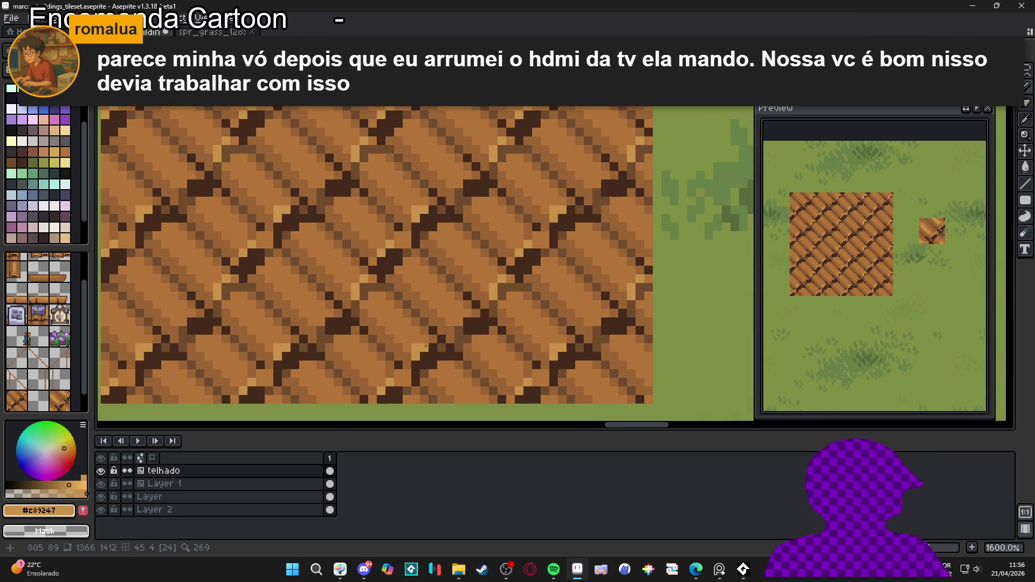
scroll(429, 343, down, 3)
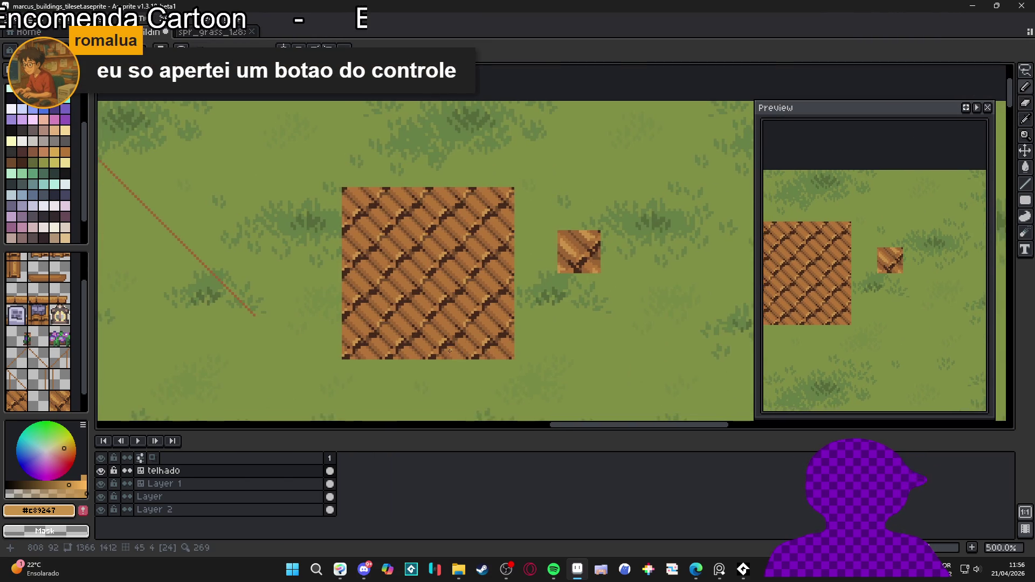
scroll(443, 344, up, 3)
scroll(444, 344, up, 1)
alt+click(451, 331)
scroll(453, 334, down, 5)
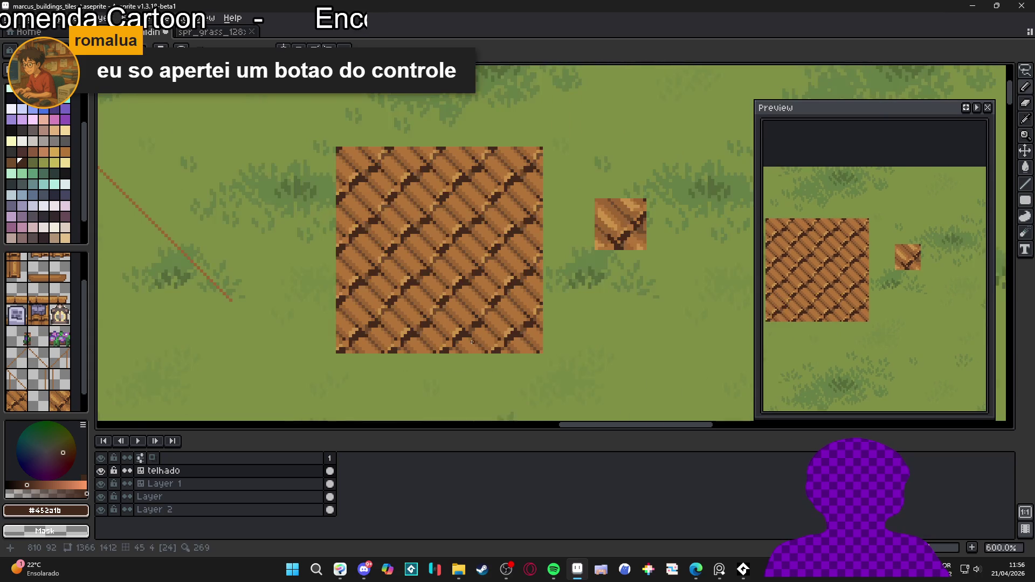
scroll(455, 336, up, 5)
alt+click(459, 326)
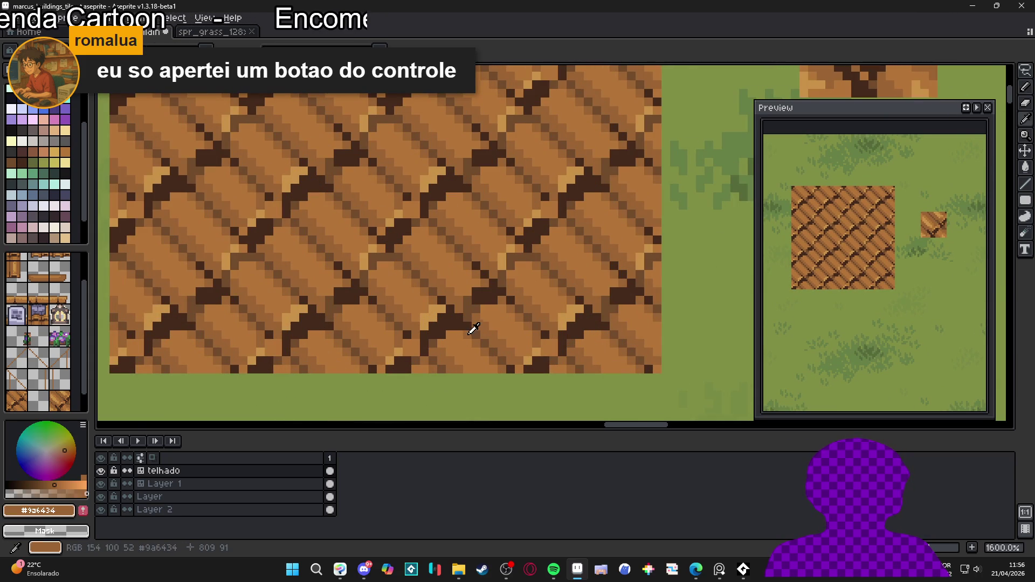
alt+click(441, 332)
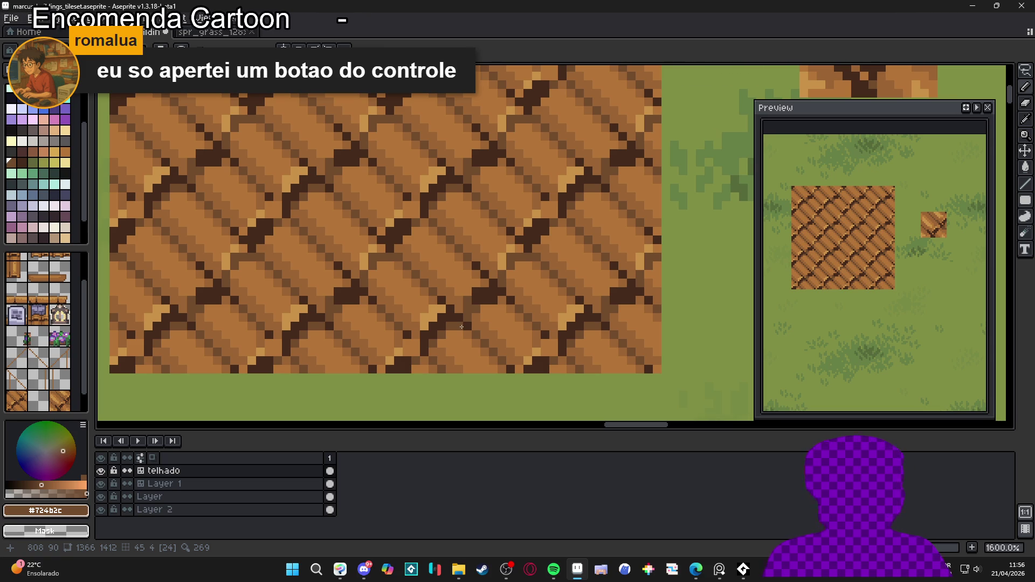
Step: Re-sample light tan #c89247, seam brown #452a1b and mid brown #9a6434 from the planks
scroll(436, 268, down, 5)
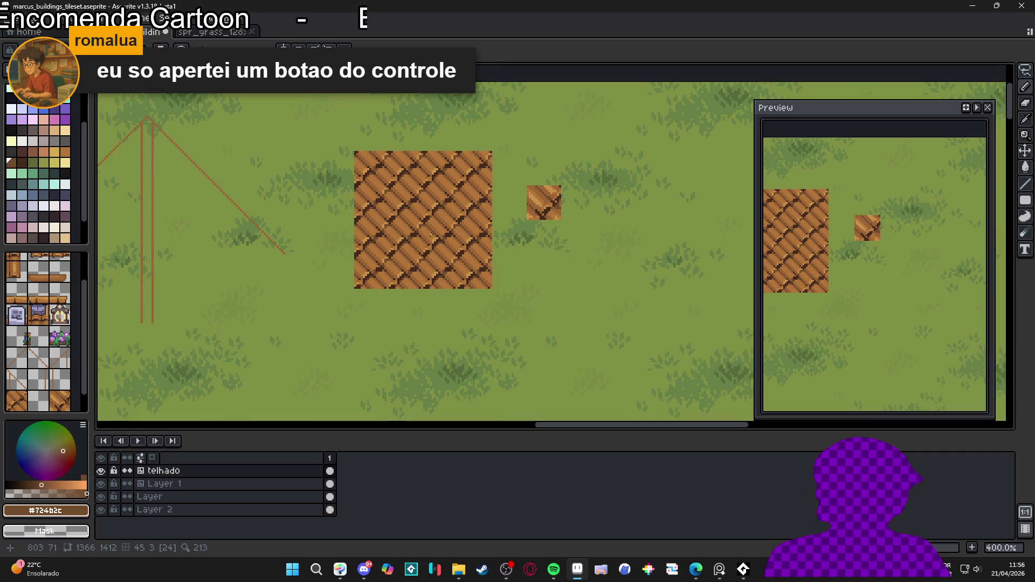
scroll(478, 254, up, 6)
scroll(522, 271, down, 1)
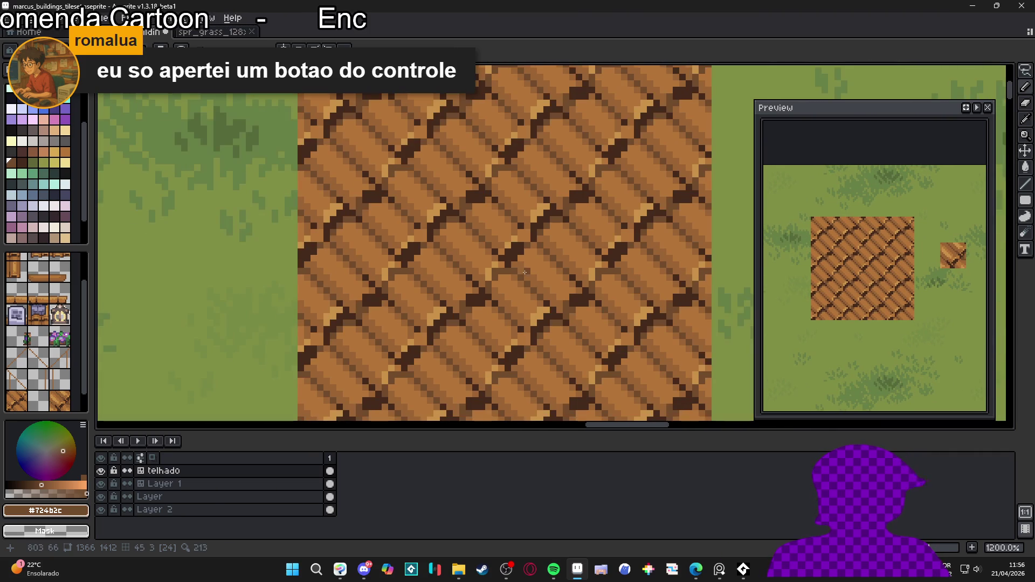
alt+click(501, 264)
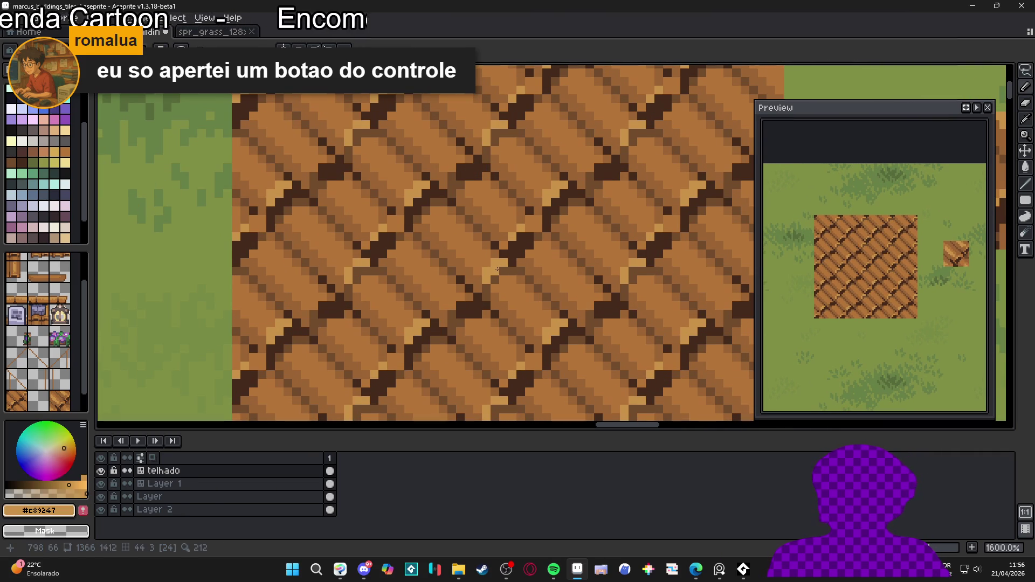
scroll(497, 268, down, 5)
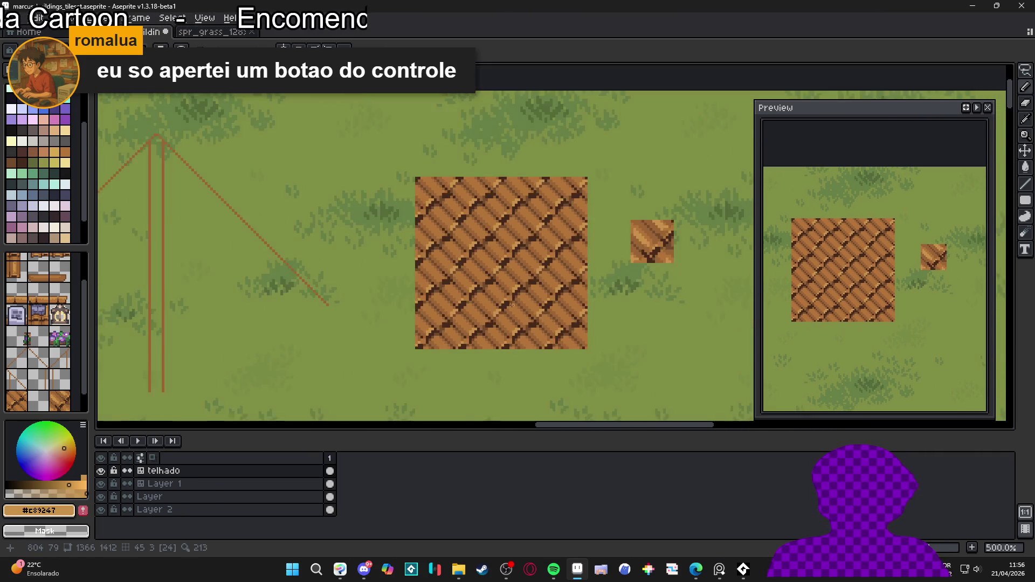
scroll(493, 246, up, 6)
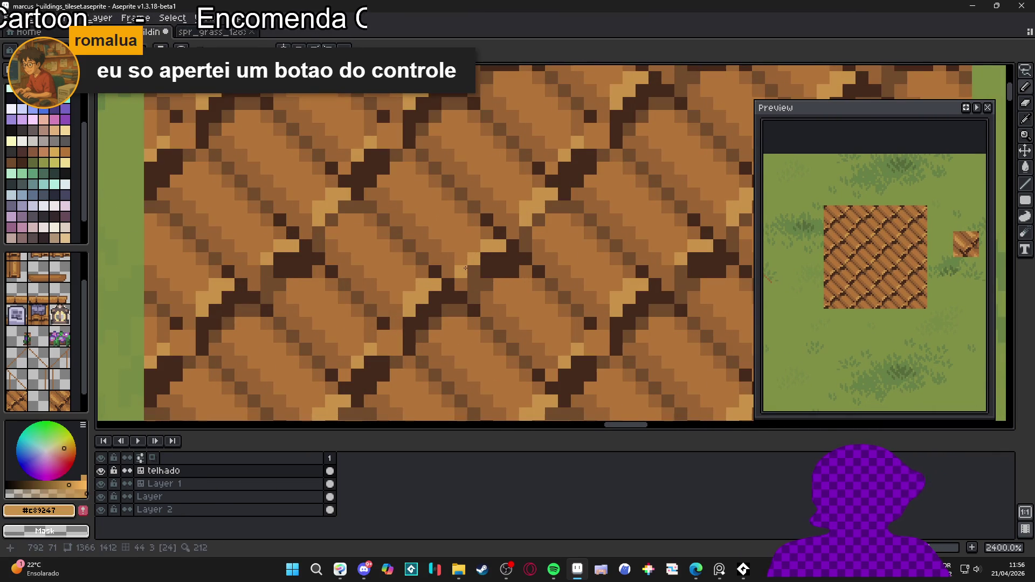
scroll(493, 246, down, 6)
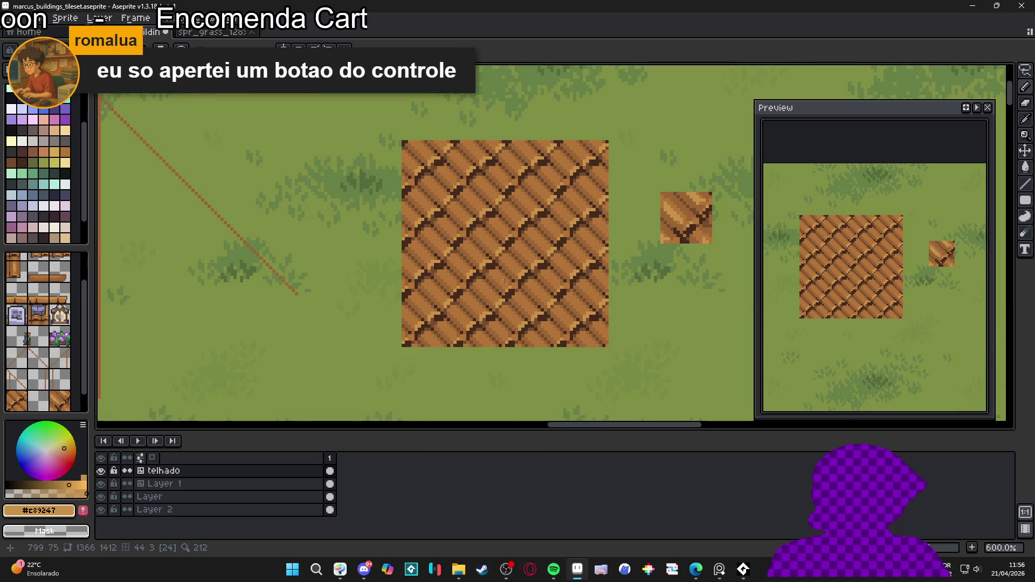
scroll(487, 270, up, 4)
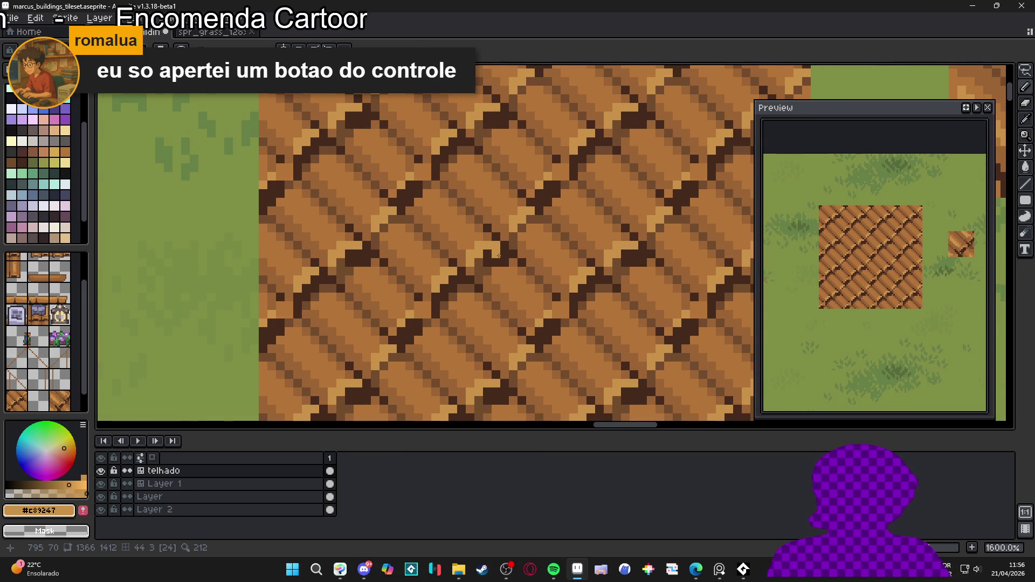
alt+click(543, 198)
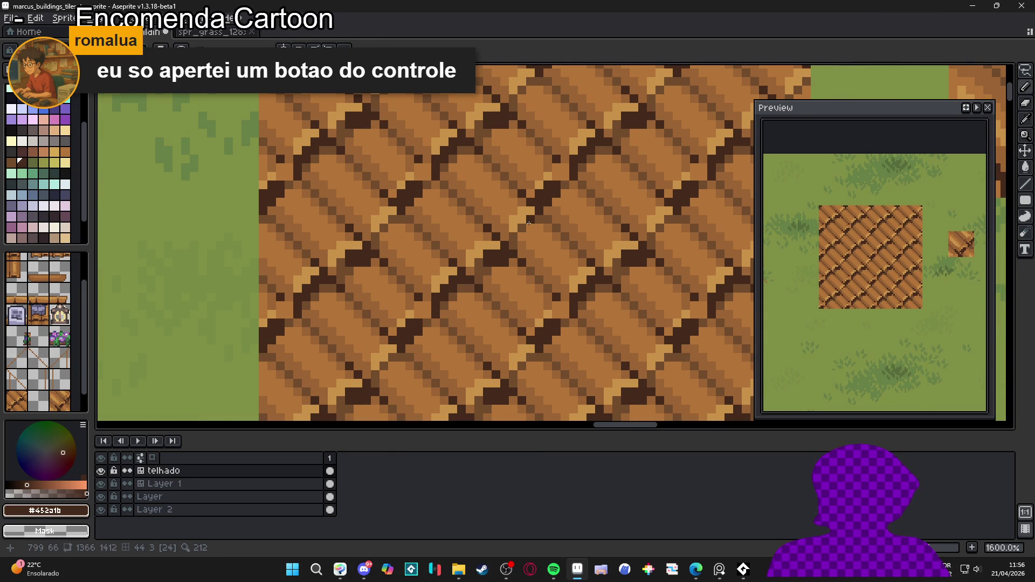
scroll(547, 252, down, 4)
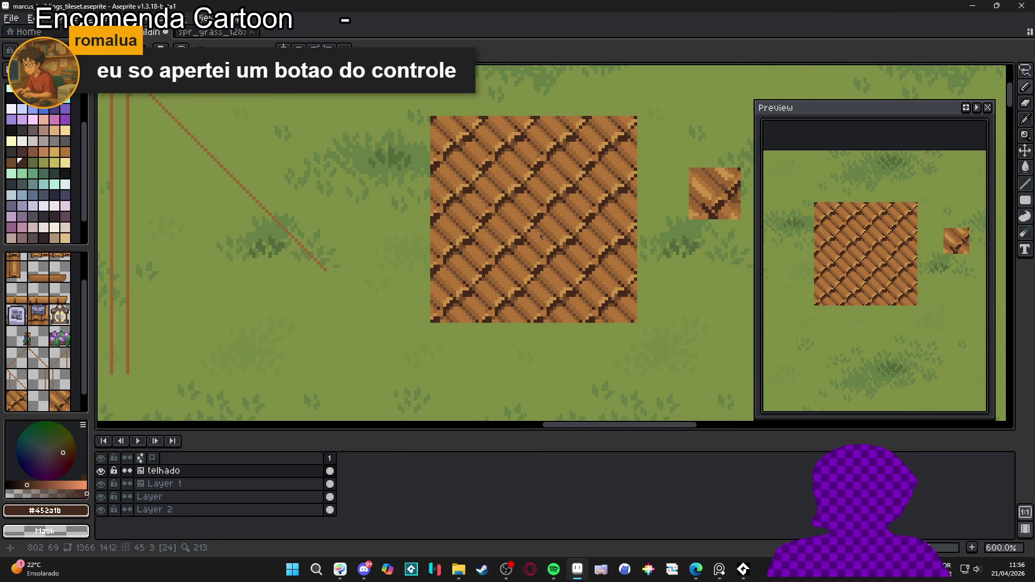
scroll(541, 238, up, 4)
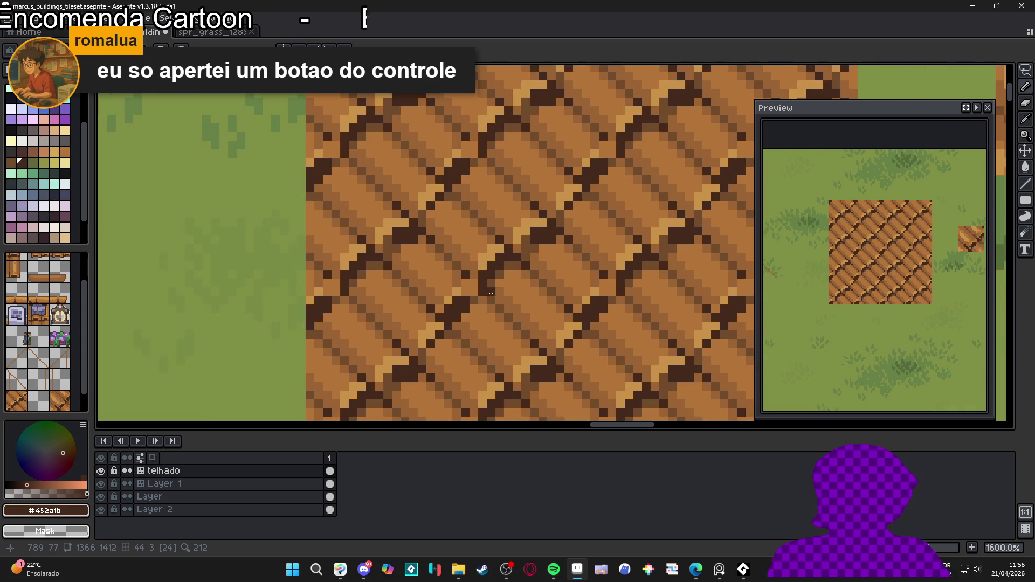
scroll(473, 301, up, 2)
alt+click(479, 296)
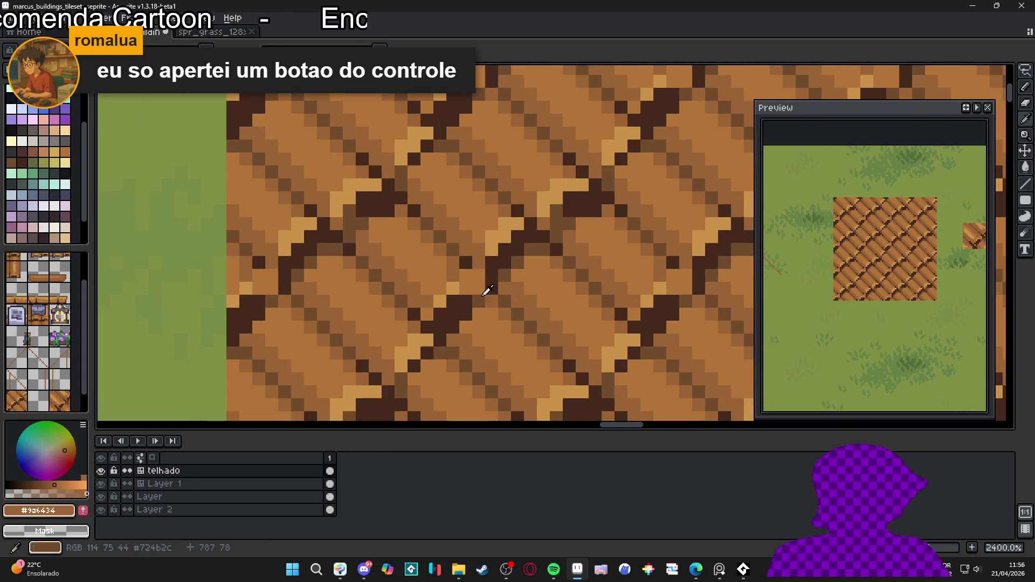
scroll(480, 295, down, 2)
scroll(458, 297, up, 2)
Step: Paint a few dark pixels along a plank seam
alt+click(455, 298)
click(466, 294)
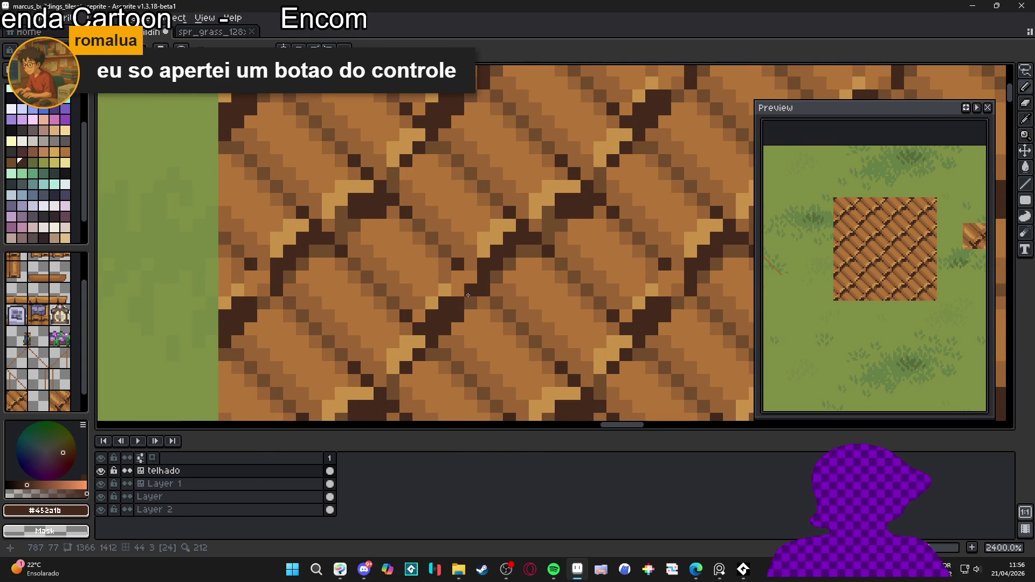
scroll(466, 294, down, 1)
scroll(466, 294, up, 1)
Step: Pick light brown #b47538 from the planks and zoom out to 600% and 200% to view the tile
alt+click(488, 293)
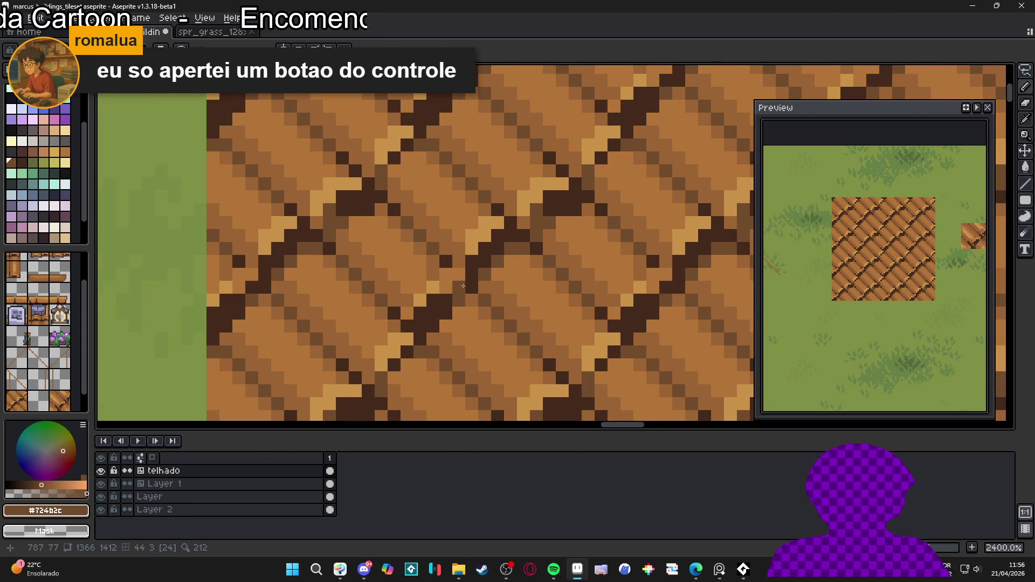
scroll(459, 278, down, 6)
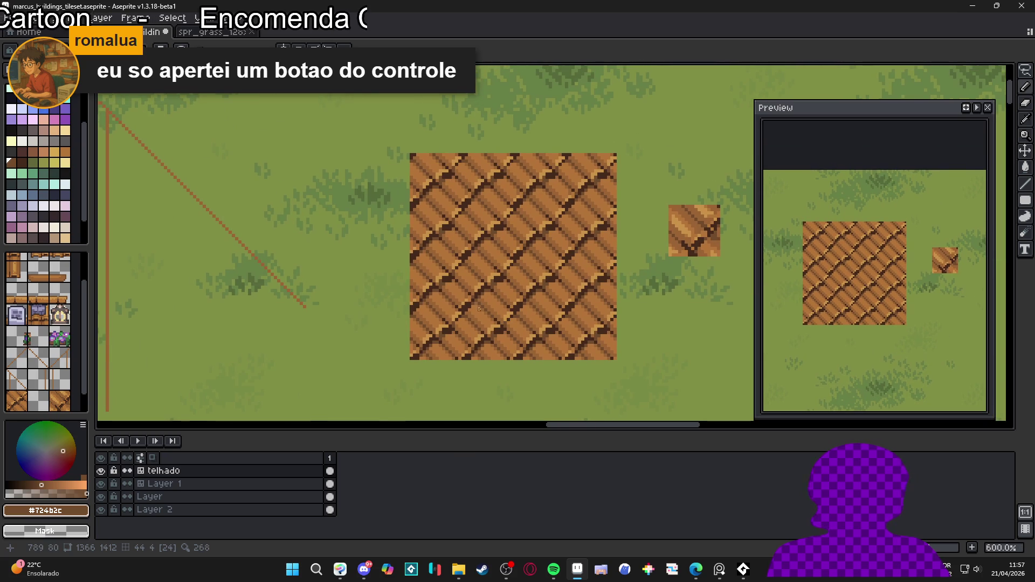
scroll(467, 295, up, 6)
alt+click(427, 271)
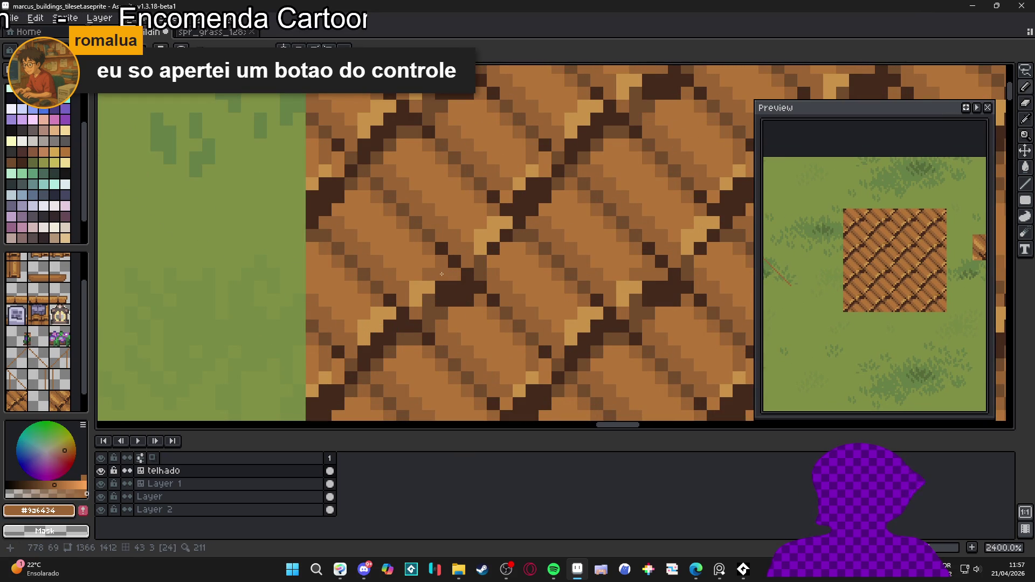
alt+click(443, 274)
scroll(472, 289, down, 4)
scroll(467, 301, up, 2)
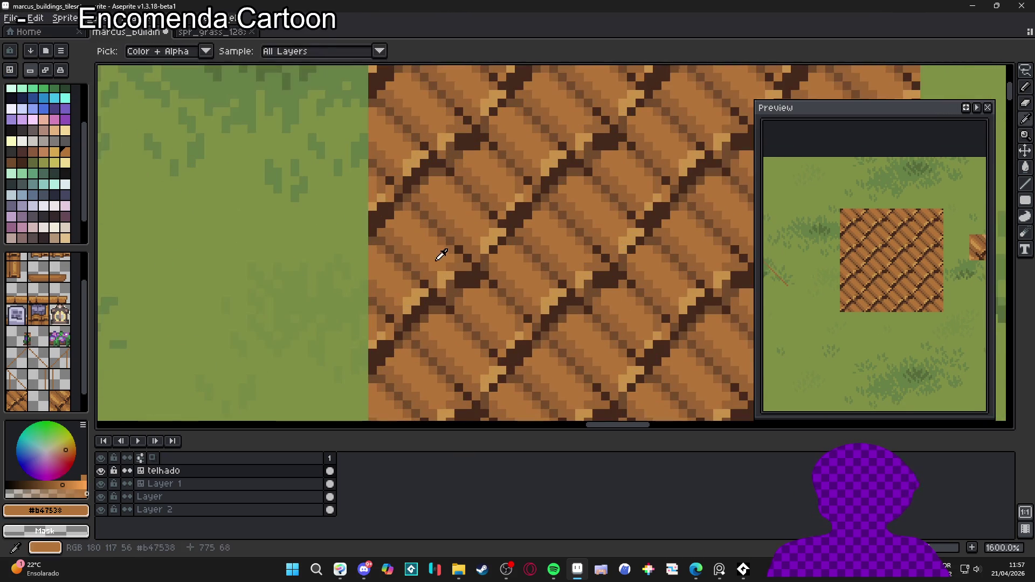
scroll(488, 300, down, 3)
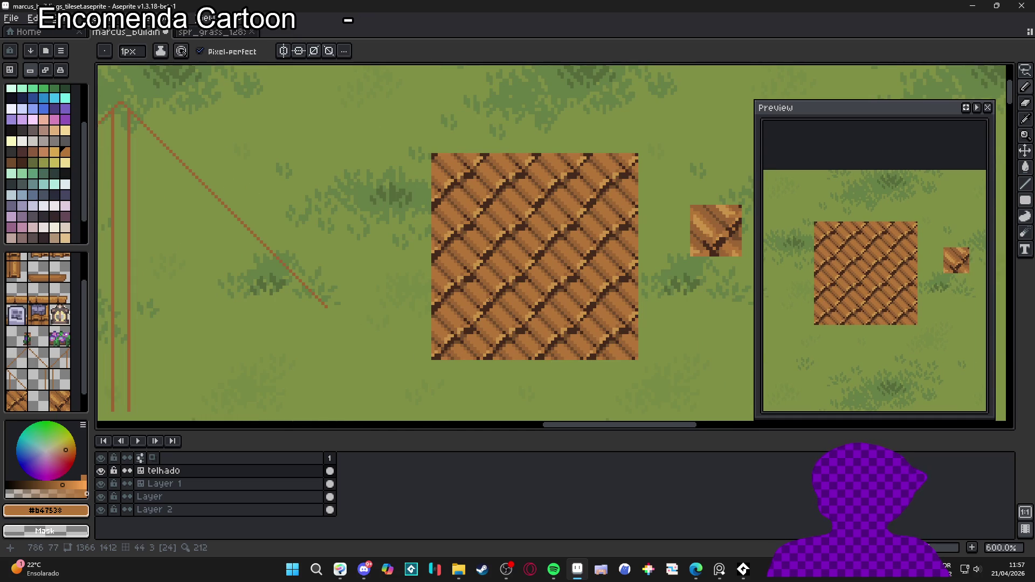
scroll(489, 301, up, 3)
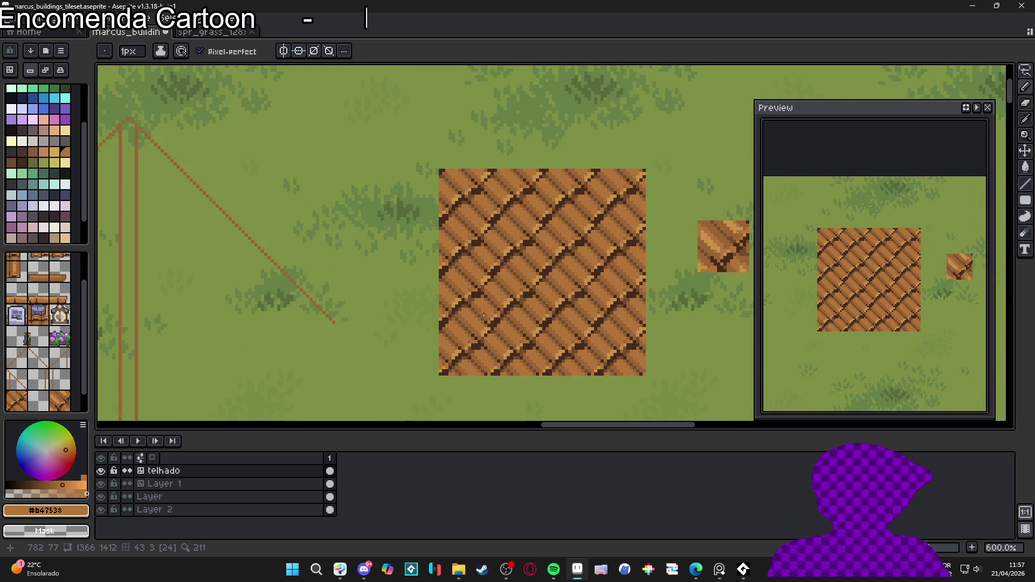
scroll(489, 316, up, 4)
scroll(436, 297, down, 4)
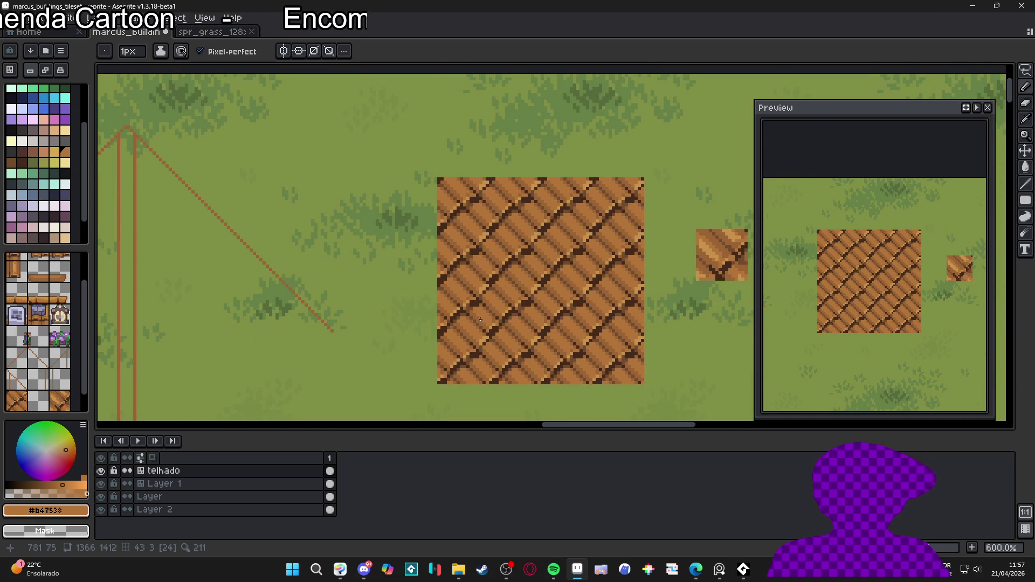
scroll(486, 317, down, 4)
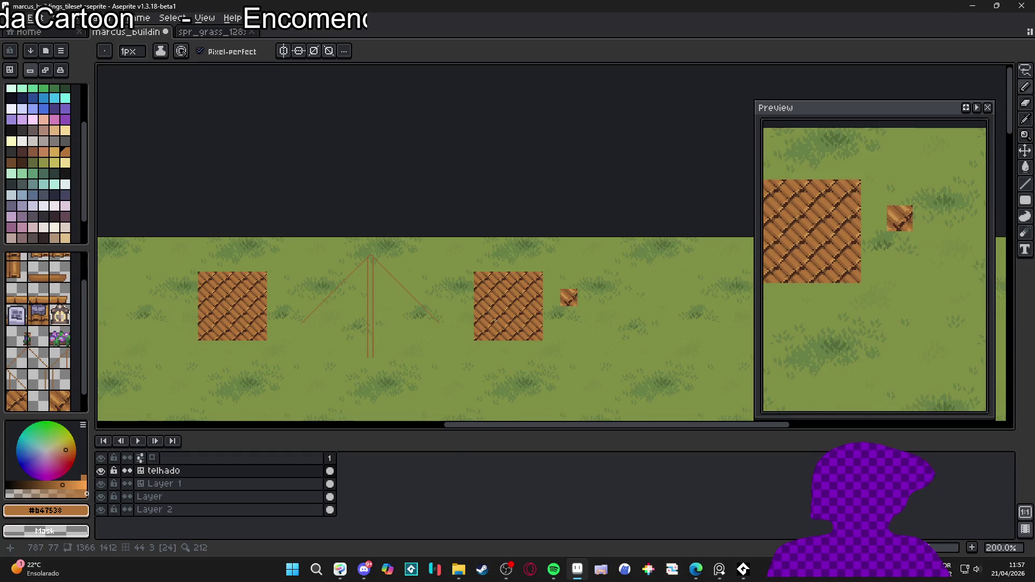
Step: Pan around the grass map to compare the new roof tile with the houses, centring the top tile
scroll(485, 325, up, 1)
scroll(486, 325, down, 1)
mouse_move(440, 342)
mouse_down()
mouse_move(506, 293)
mouse_move(588, 287)
mouse_move(667, 335)
mouse_up()
drag(455, 284, 420, 302)
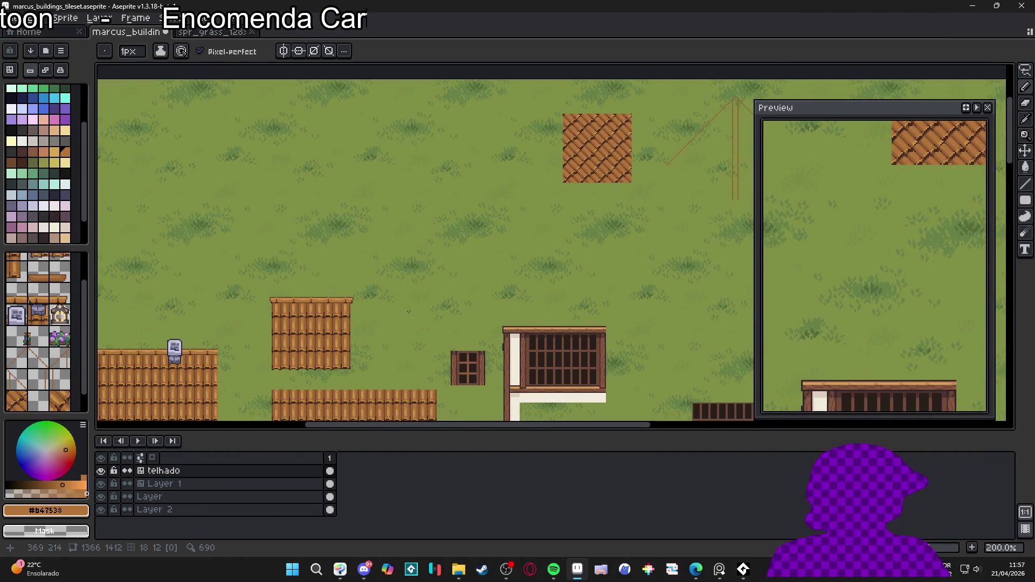
mouse_move(590, 201)
mouse_down()
mouse_move(443, 273)
mouse_move(250, 277)
mouse_move(426, 194)
mouse_up()
scroll(445, 271, up, 2)
scroll(425, 205, down, 2)
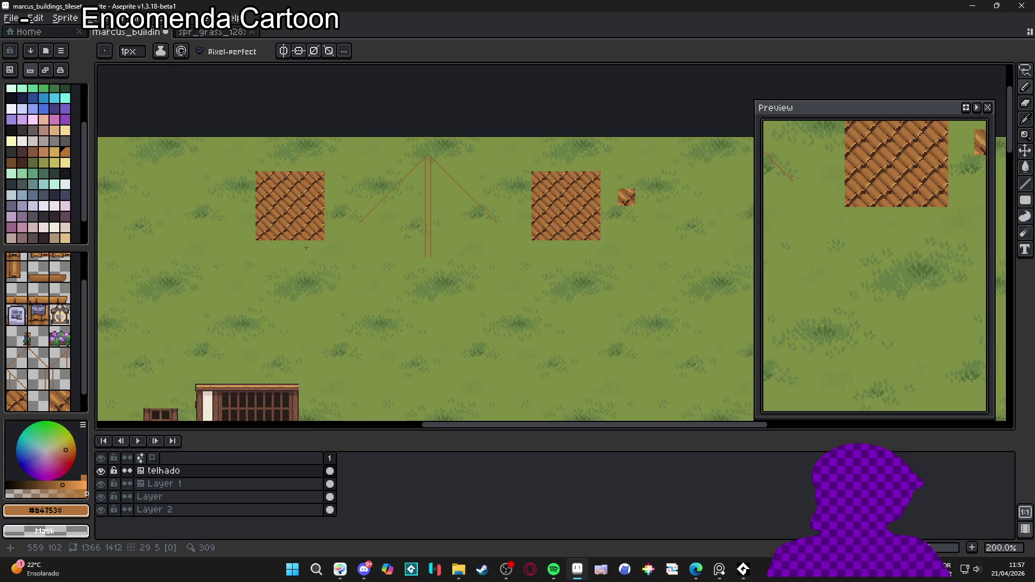
drag(307, 248, 469, 199)
scroll(372, 280, up, 1)
scroll(372, 280, down, 1)
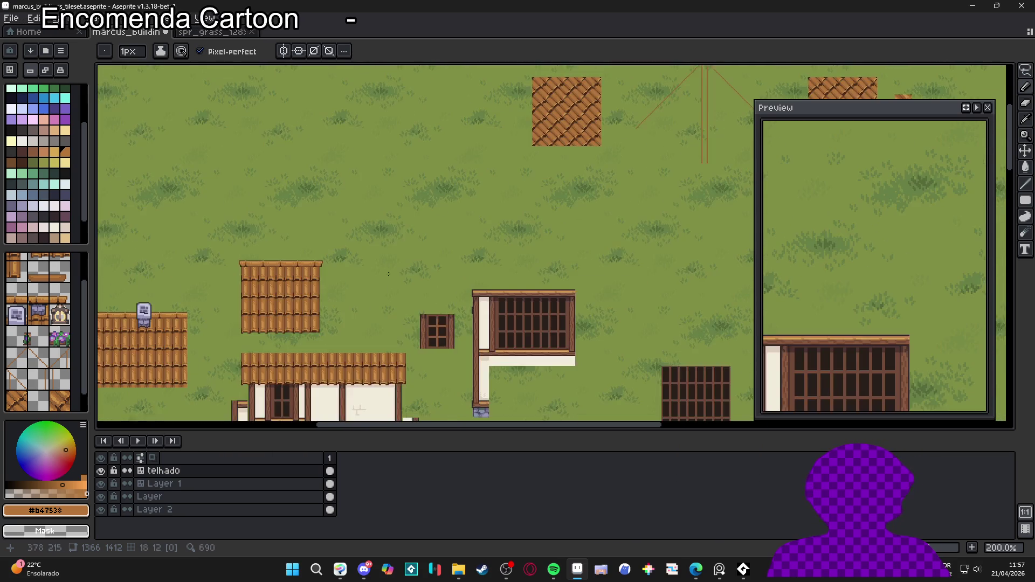
drag(372, 281, 425, 326)
scroll(457, 259, up, 7)
scroll(457, 259, down, 5)
scroll(539, 264, right, 3)
scroll(674, 255, up, 2)
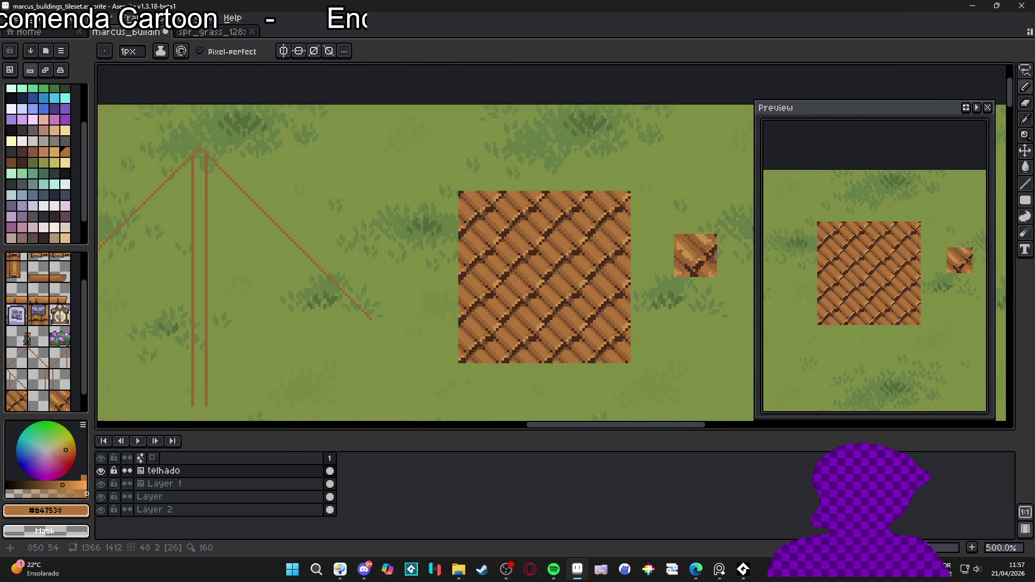
scroll(674, 255, up, 2)
Step: Pick light tan #c89247 and dab 2px highlights onto the roof planks
alt+click(689, 244)
scroll(541, 321, up, 3)
drag(496, 337, 386, 346)
scroll(386, 346, down, 1)
key(plus)
click(379, 350)
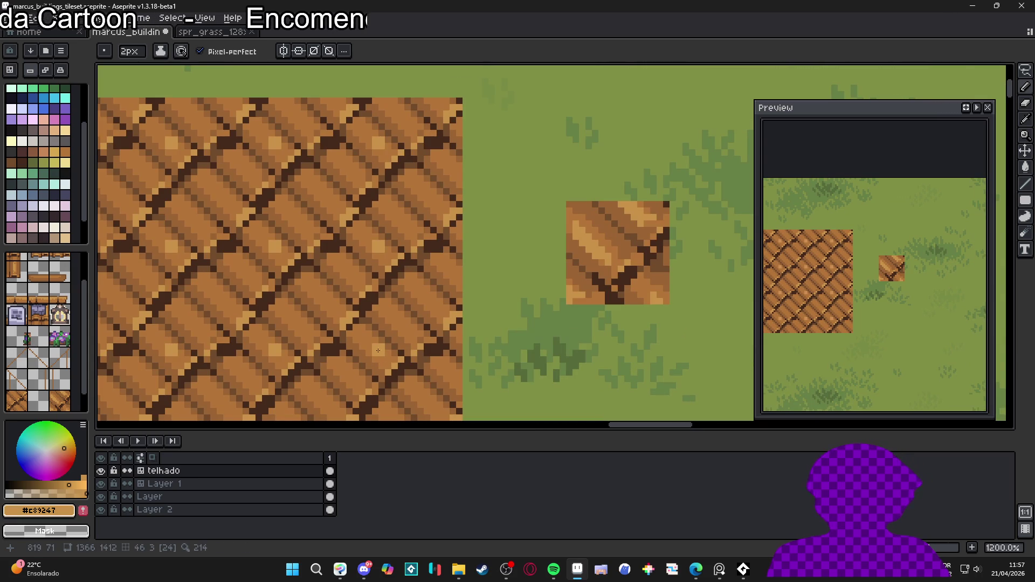
click(372, 344)
key(plus)
click(359, 382)
click(350, 377)
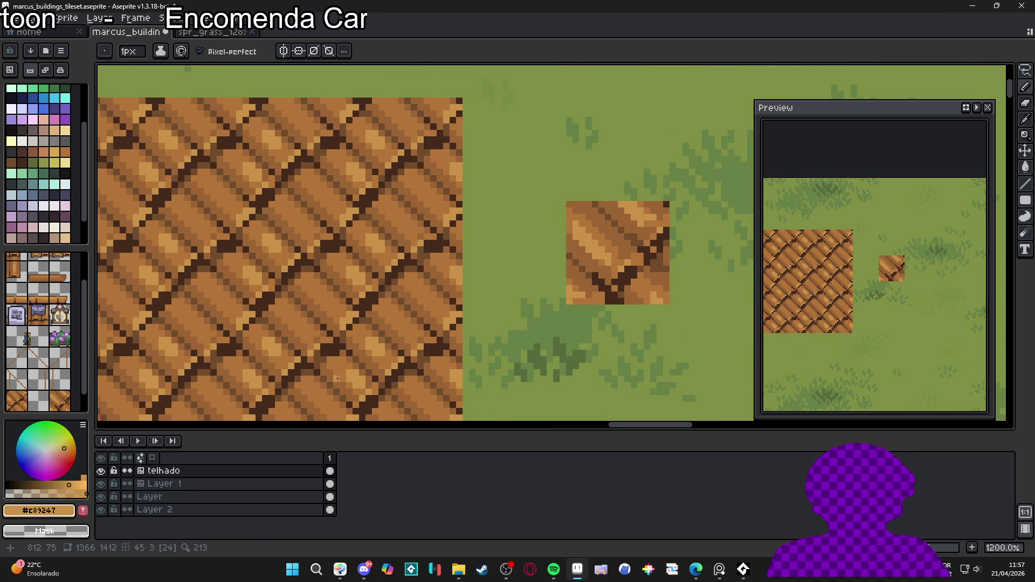
Step: Add more 2px light tan highlights along the planks, then return to a 1px brush
scroll(341, 375, down, 2)
scroll(341, 375, left, 1)
key(plus)
click(370, 353)
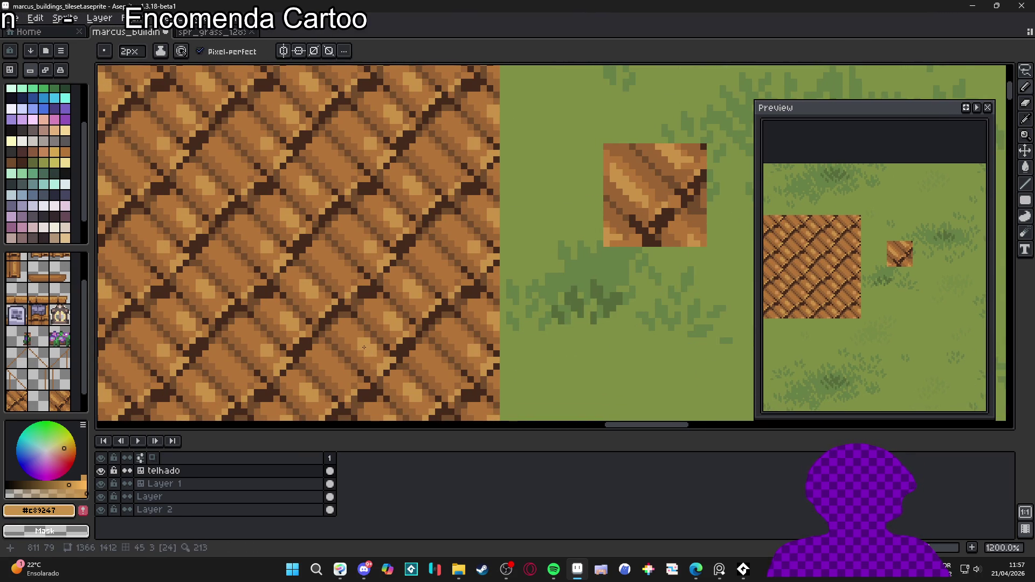
click(354, 351)
click(344, 375)
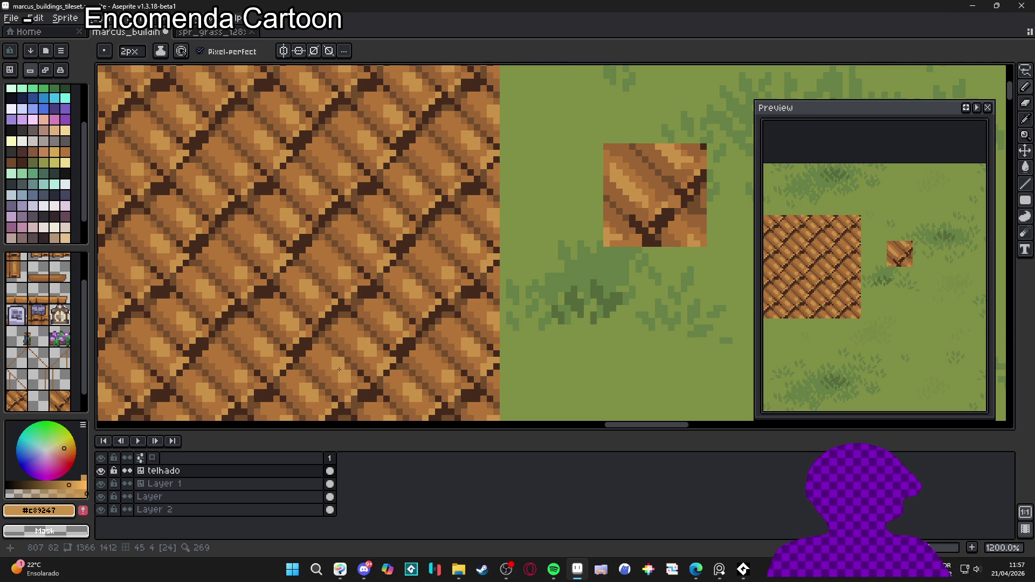
click(338, 371)
click(332, 363)
key(minus)
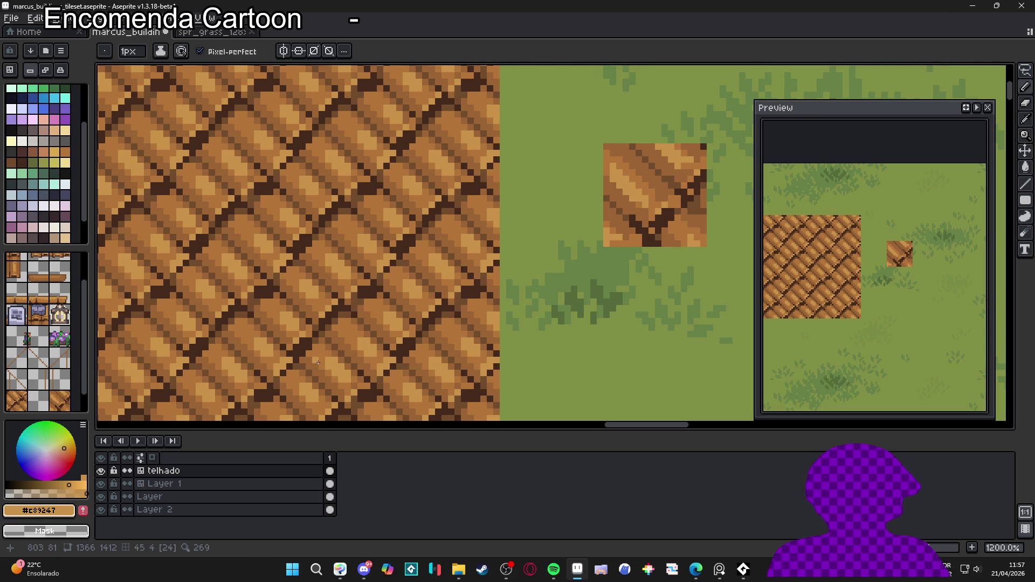
Step: Touch up single plank pixels using mid-brown #b47538 and light tan #c89247
alt+click(330, 362)
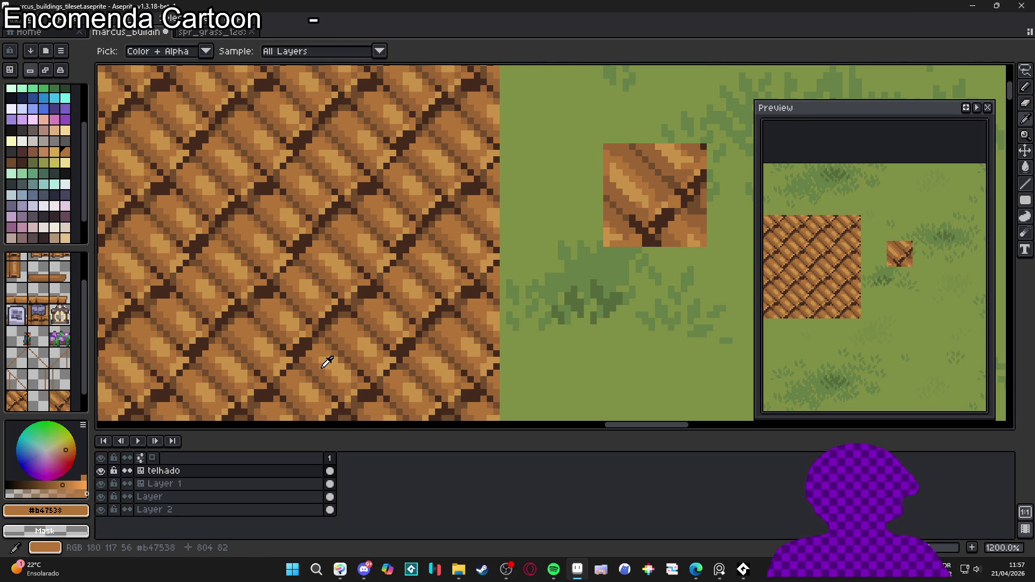
click(332, 367)
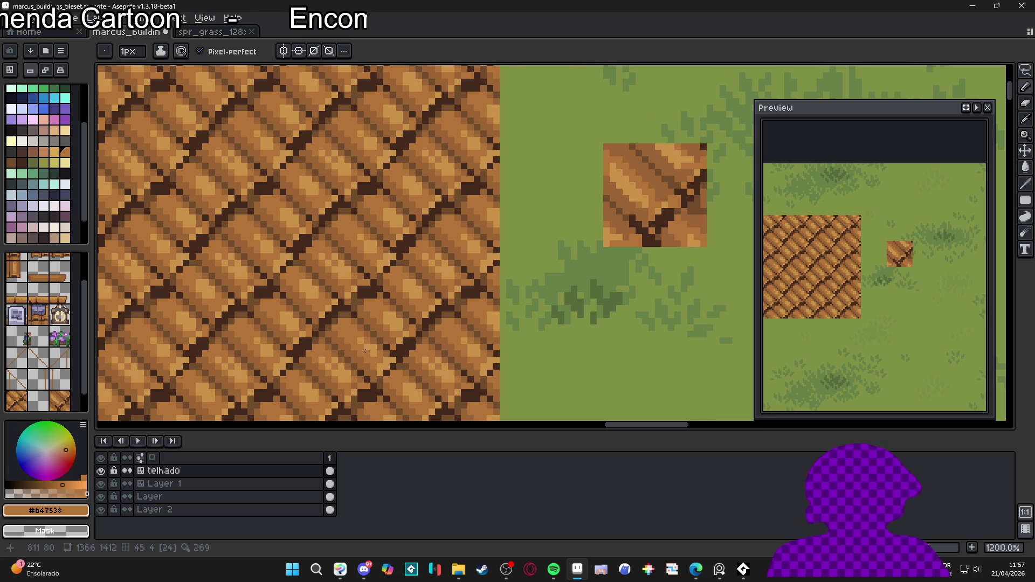
alt+click(374, 349)
scroll(345, 361, down, 2)
scroll(315, 374, up, 2)
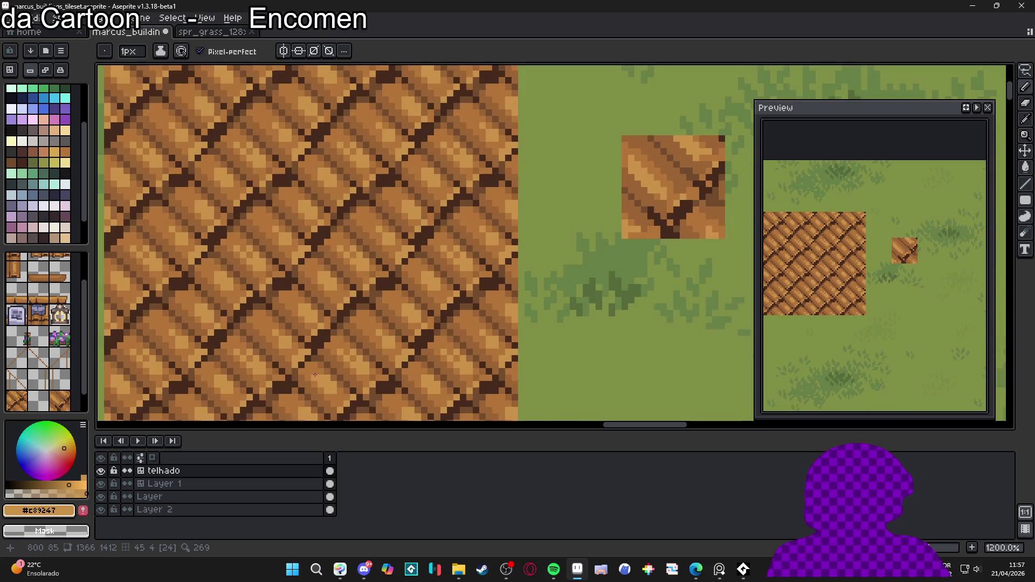
click(315, 369)
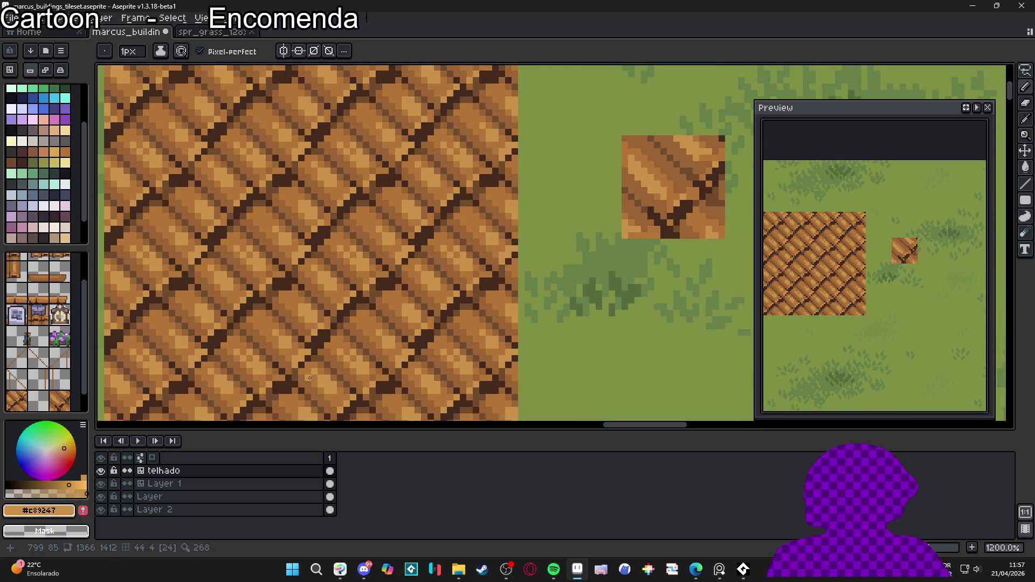
click(309, 377)
alt+click(316, 384)
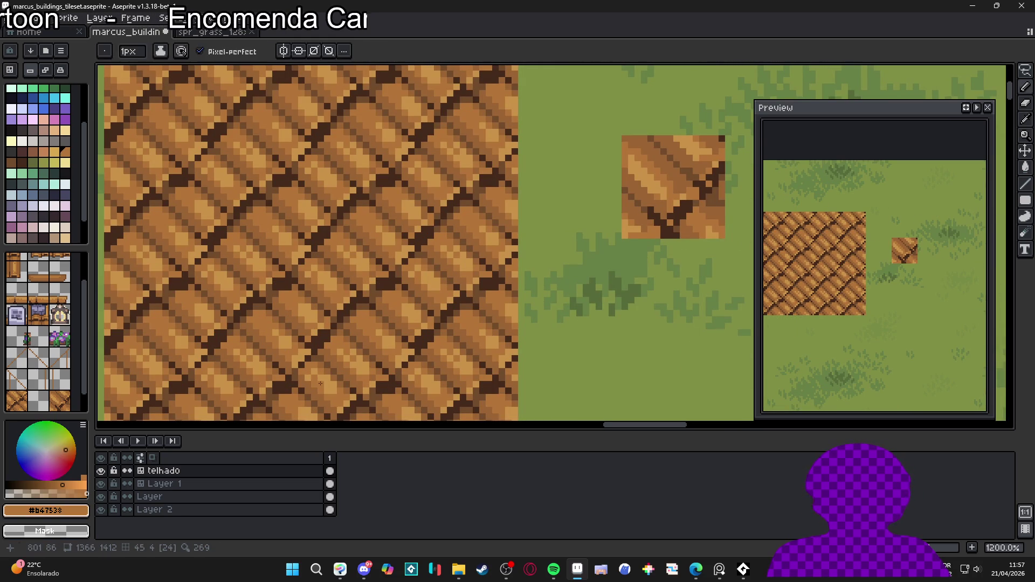
alt+click(315, 386)
Step: Sample darker brown #9a6434, then make dark brown #724b2c the active colour, reframing the roof tiles
scroll(314, 386, down, 2)
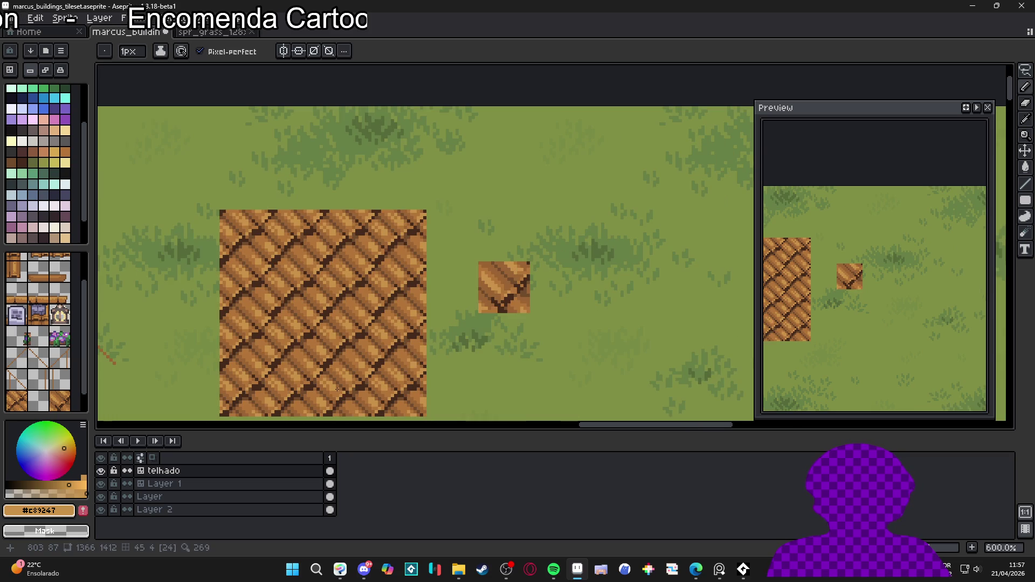
scroll(342, 392, down, 1)
drag(342, 392, 406, 363)
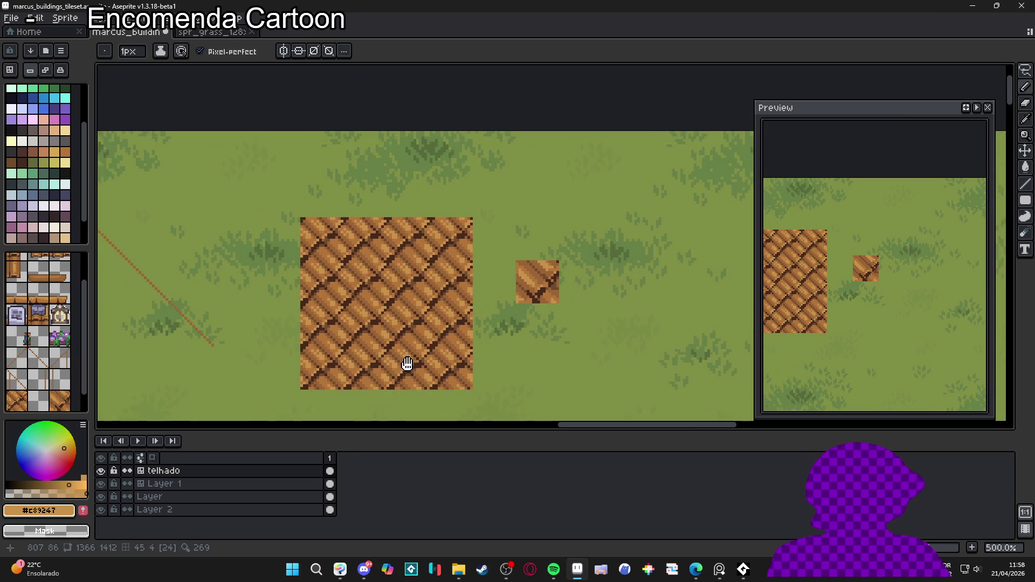
scroll(408, 365, down, 1)
scroll(407, 365, up, 7)
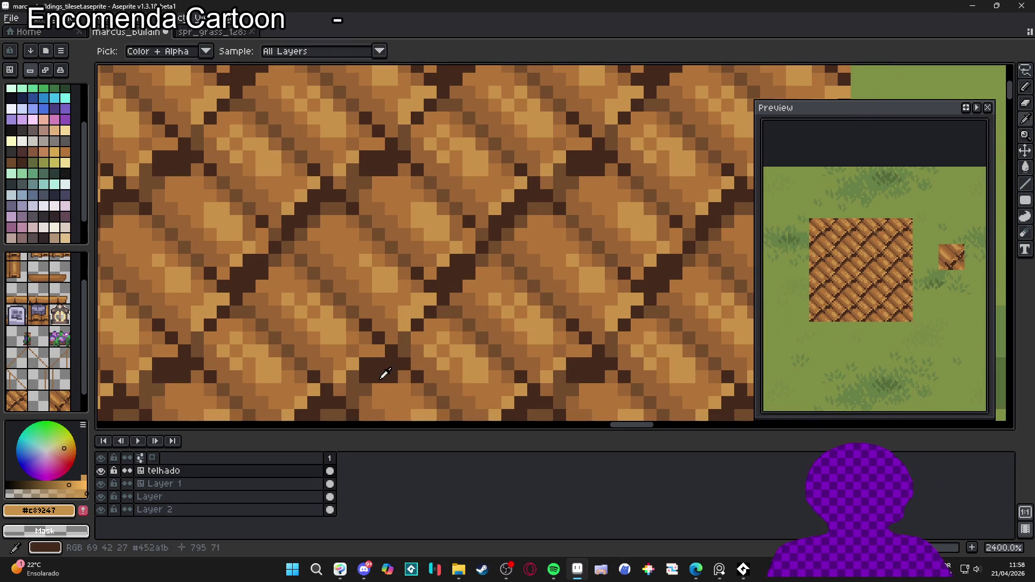
alt+click(385, 373)
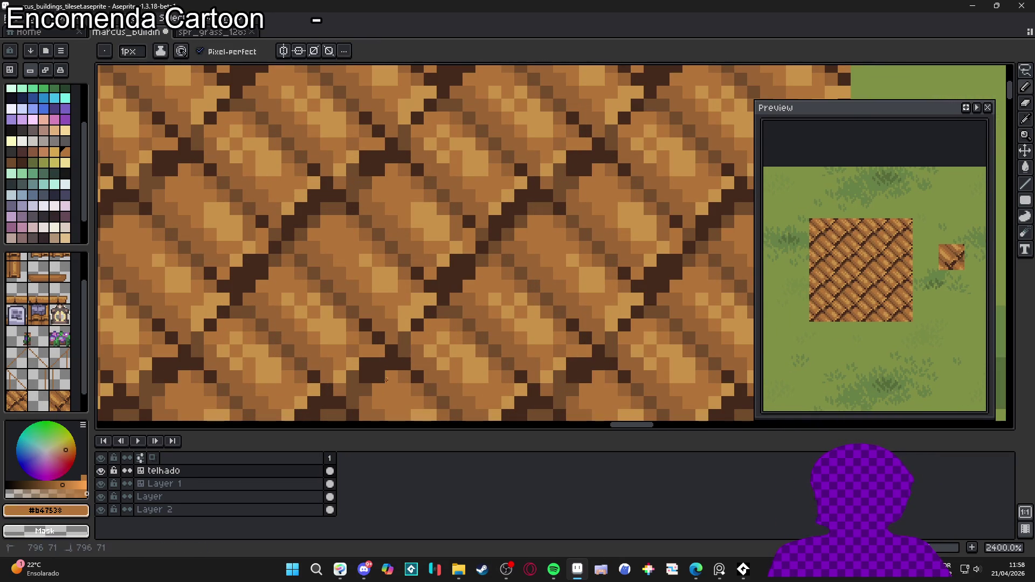
alt+click(380, 377)
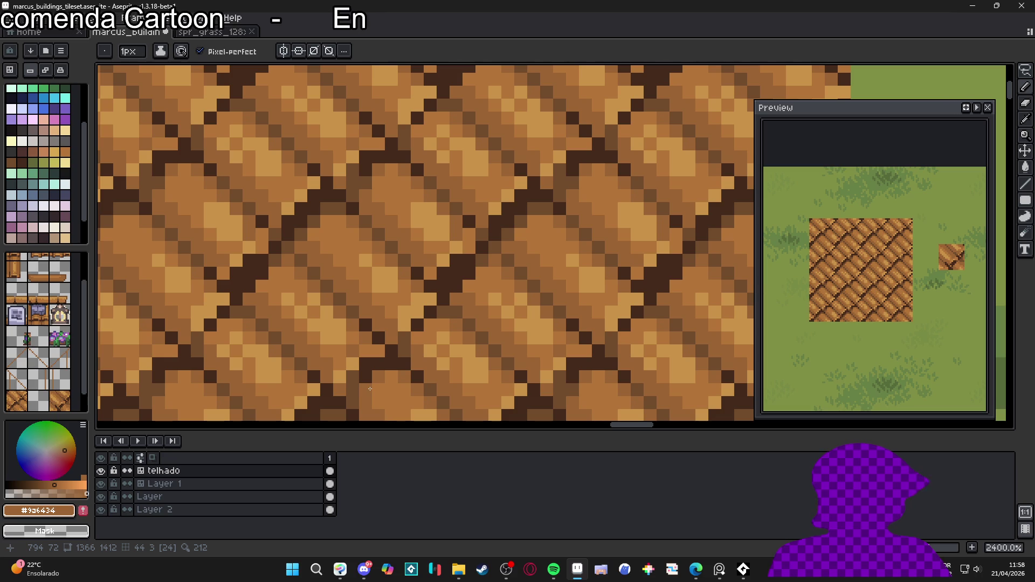
scroll(417, 352, down, 5)
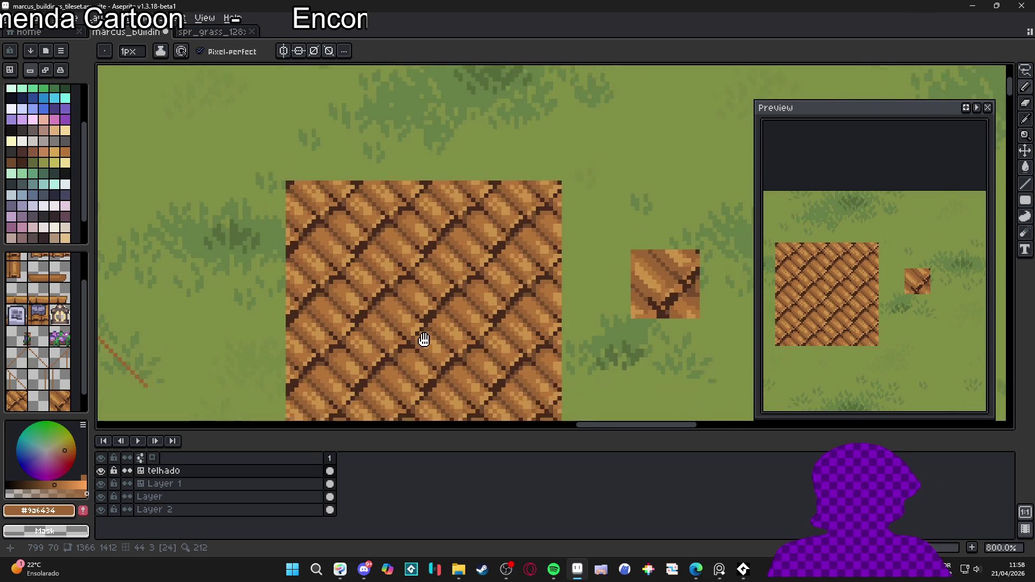
scroll(417, 318, down, 3)
scroll(417, 319, up, 8)
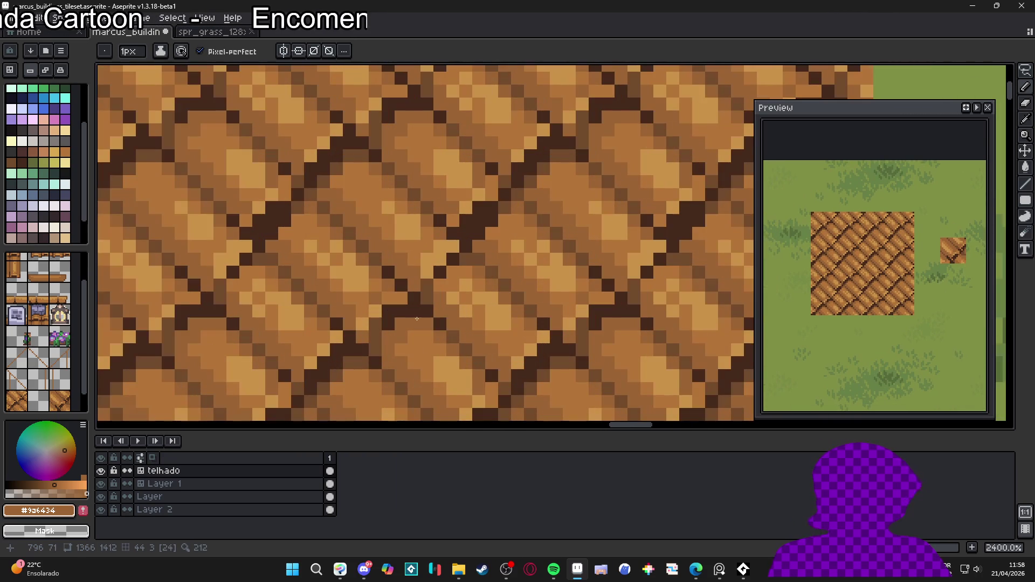
alt+click(447, 326)
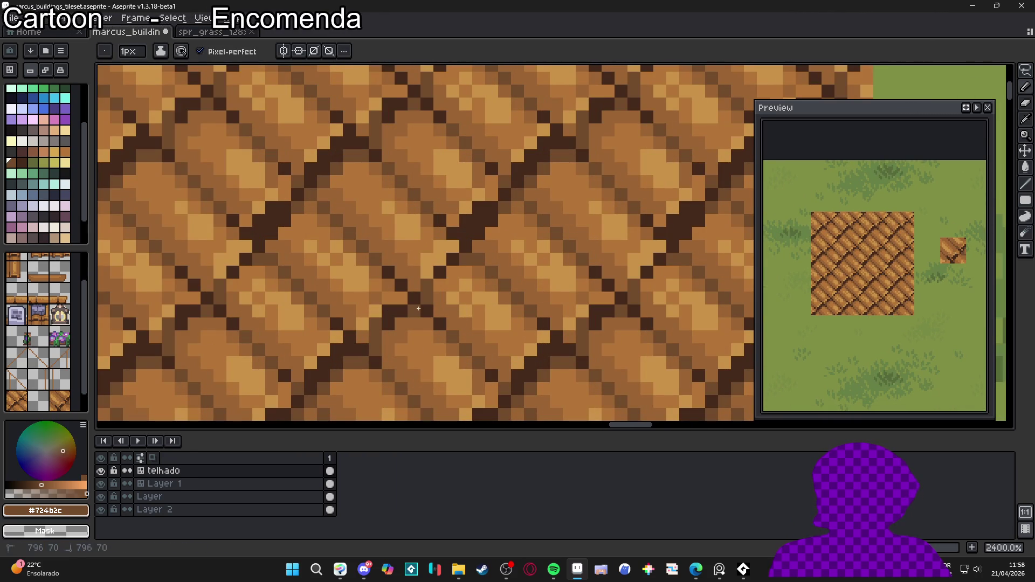
scroll(433, 338, down, 5)
scroll(433, 338, up, 5)
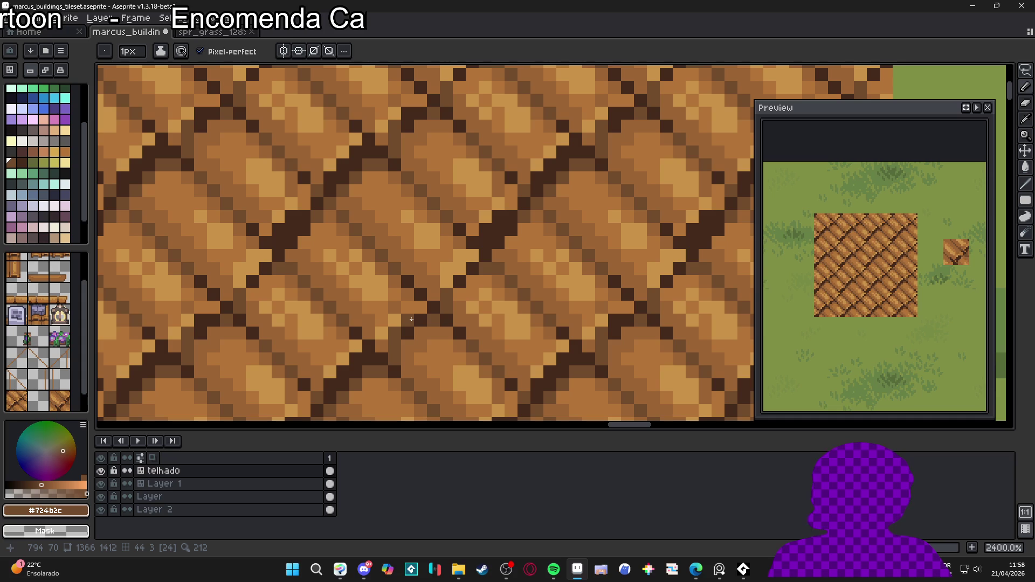
scroll(412, 319, down, 6)
scroll(441, 343, down, 1)
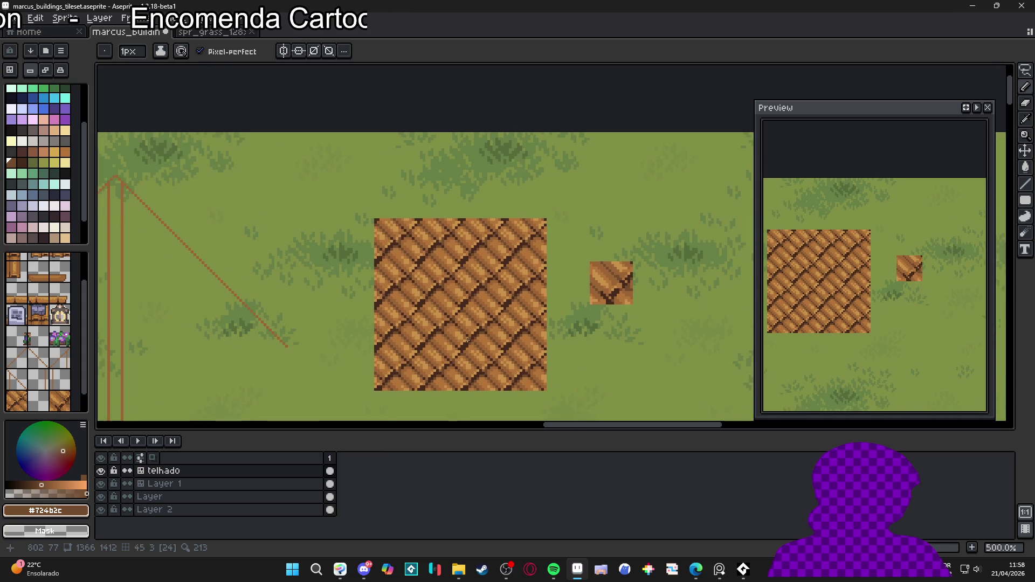
scroll(509, 327, down, 1)
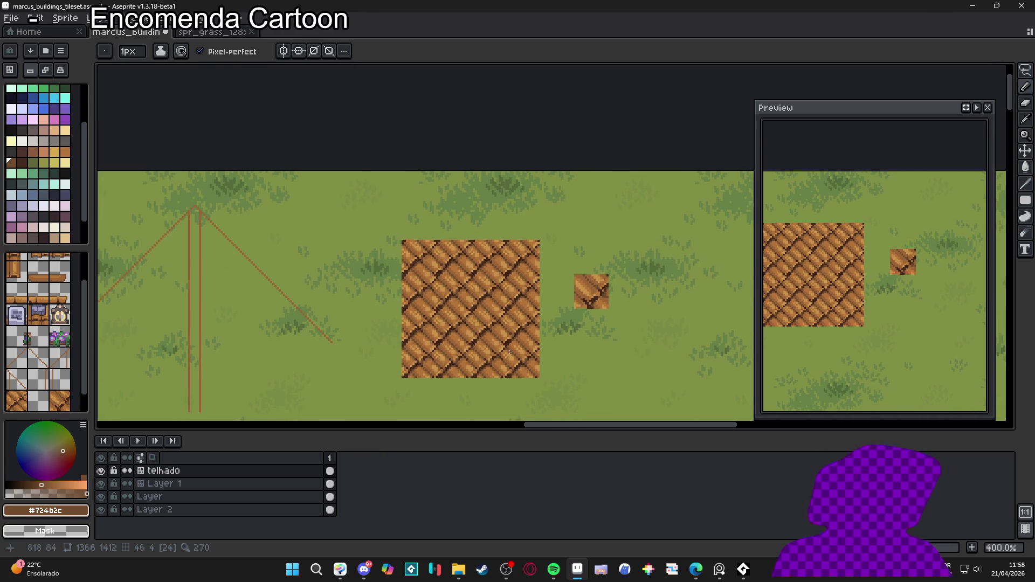
scroll(505, 350, down, 1)
mouse_move(407, 293)
mouse_down()
mouse_move(432, 323)
mouse_move(509, 317)
mouse_up()
Step: Show the tile grid, marquee-select the single 16x16 plank tile, and make it a custom brush with Ctrl+B
key(ctrl+apostrophe)
key(m)
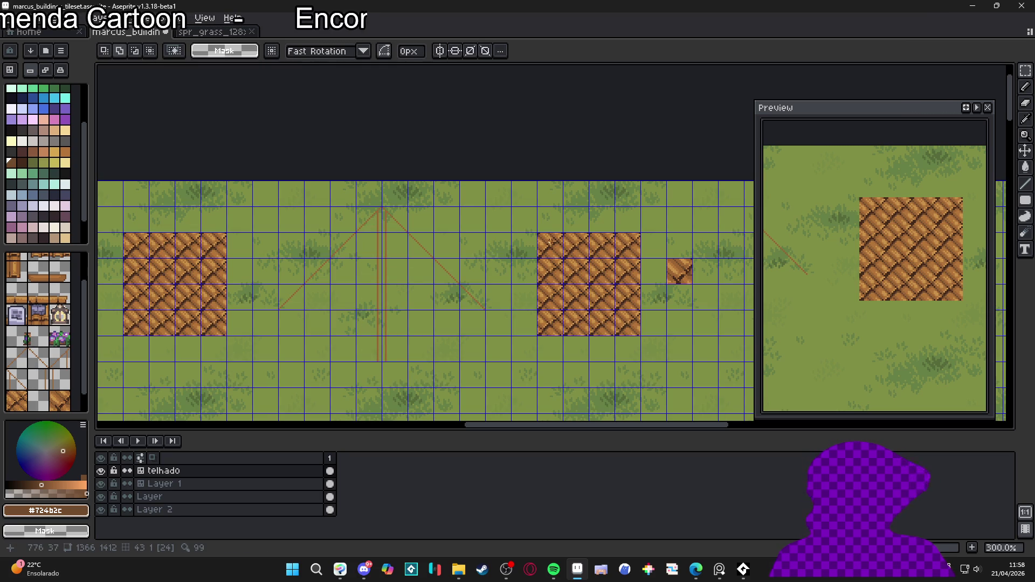
drag(576, 272, 569, 289)
drag(297, 327, 497, 242)
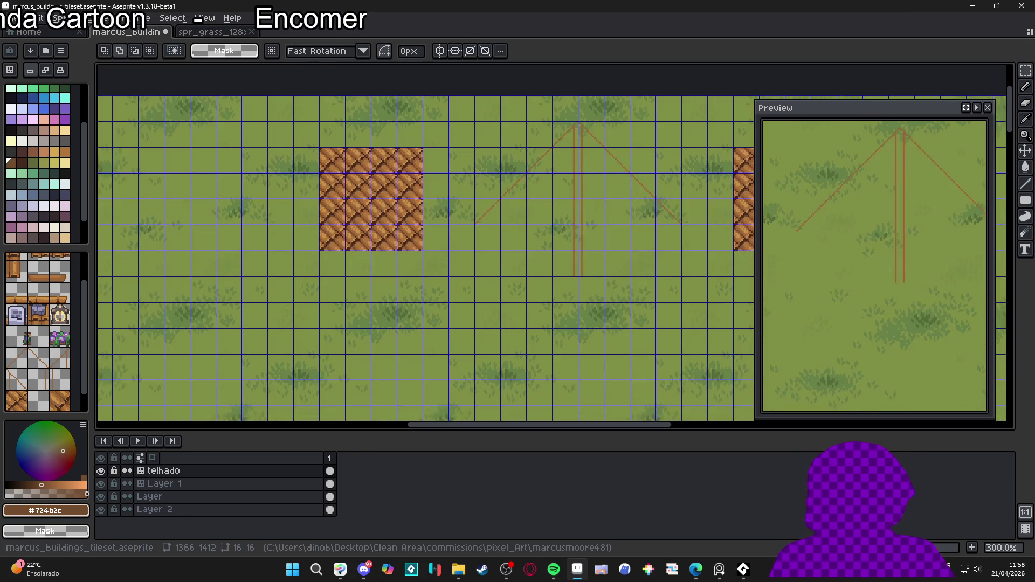
scroll(378, 305, down, 1)
drag(395, 302, 487, 269)
key(ctrl+b)
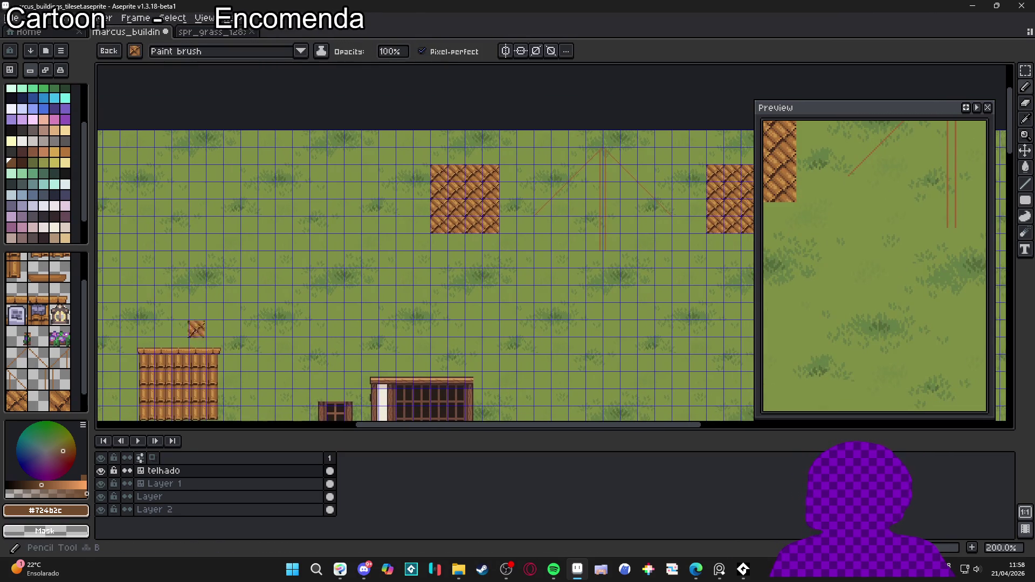
scroll(365, 236, up, 2)
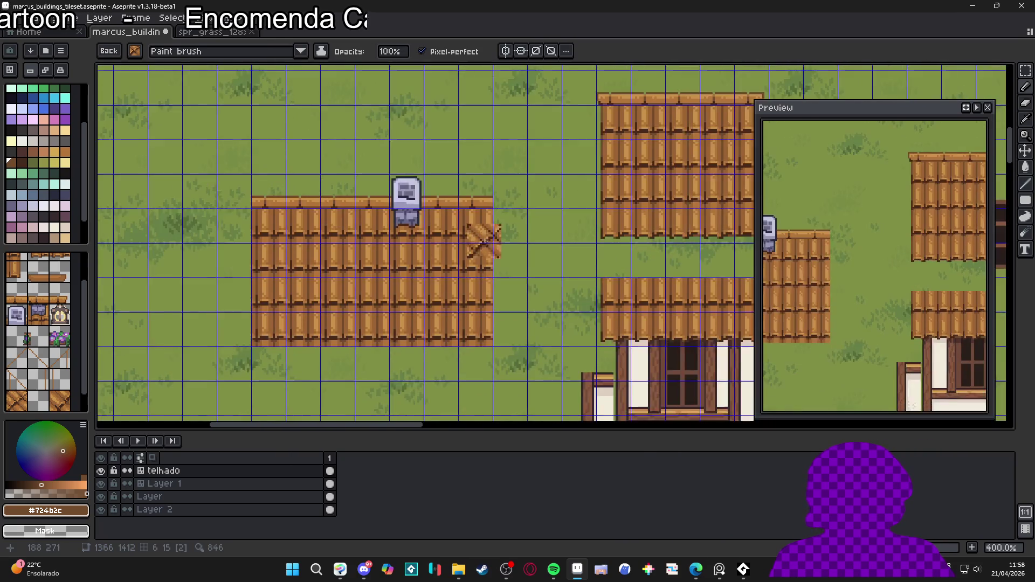
scroll(256, 268, down, 2)
mouse_move(212, 277)
mouse_down()
mouse_move(288, 307)
mouse_move(376, 302)
mouse_move(441, 281)
mouse_move(457, 307)
mouse_up()
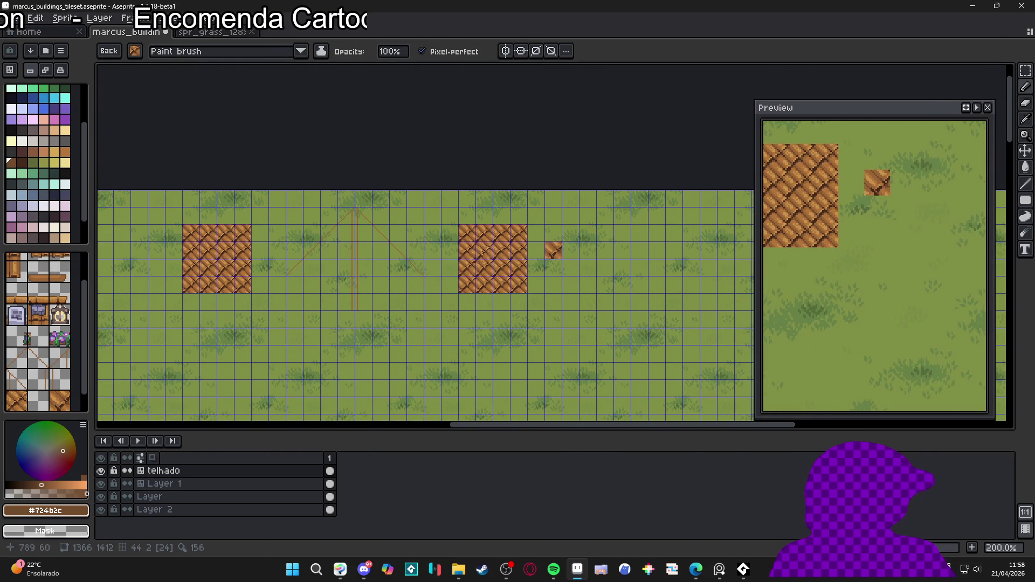
scroll(470, 248, up, 1)
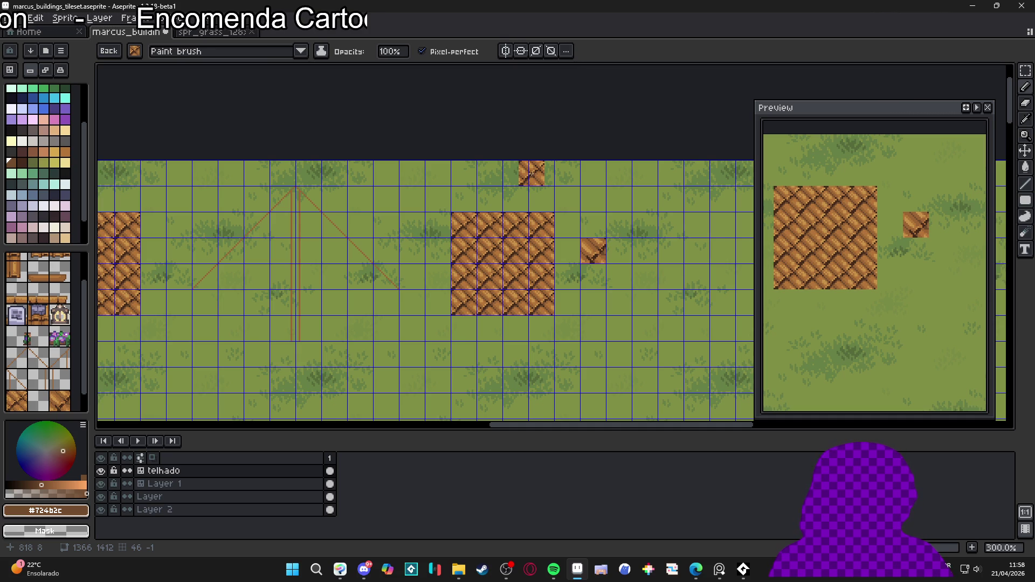
scroll(564, 304, right, 5)
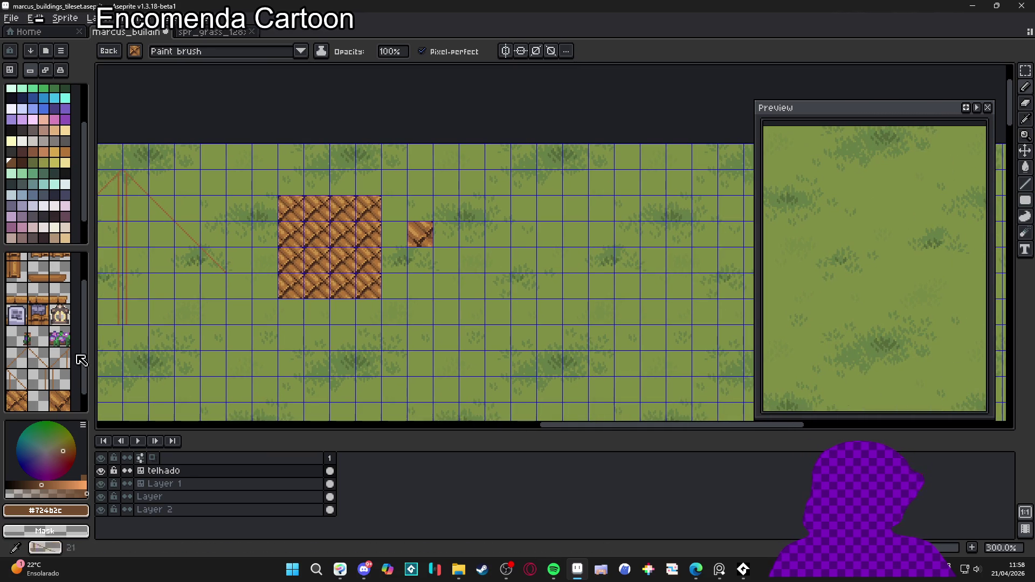
scroll(76, 341, down, 1)
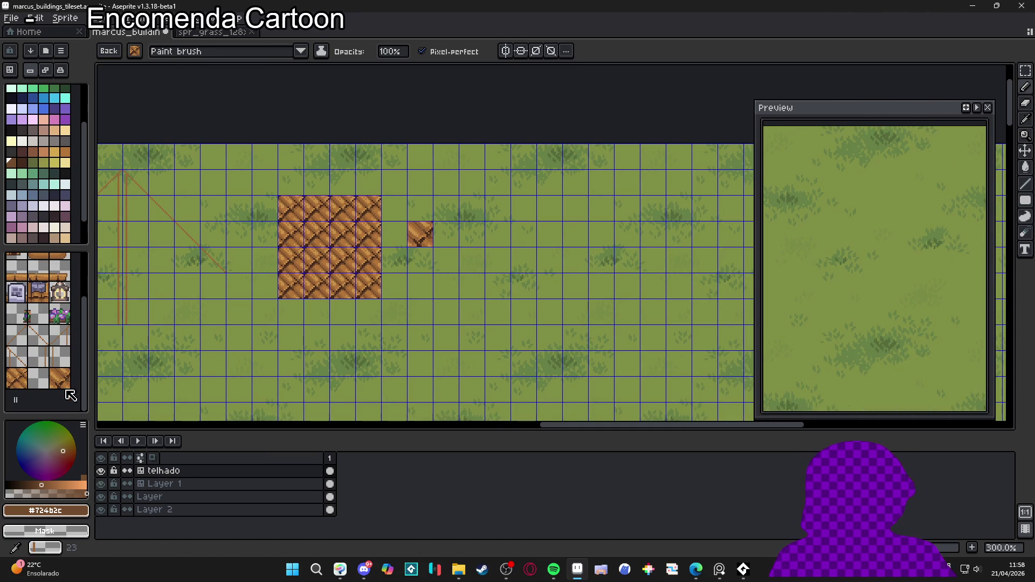
Step: Convert the telhado layer into a tilemap, accept the tileset settings, and save the file
right_click(195, 478)
mouse_move(261, 492)
click(310, 515)
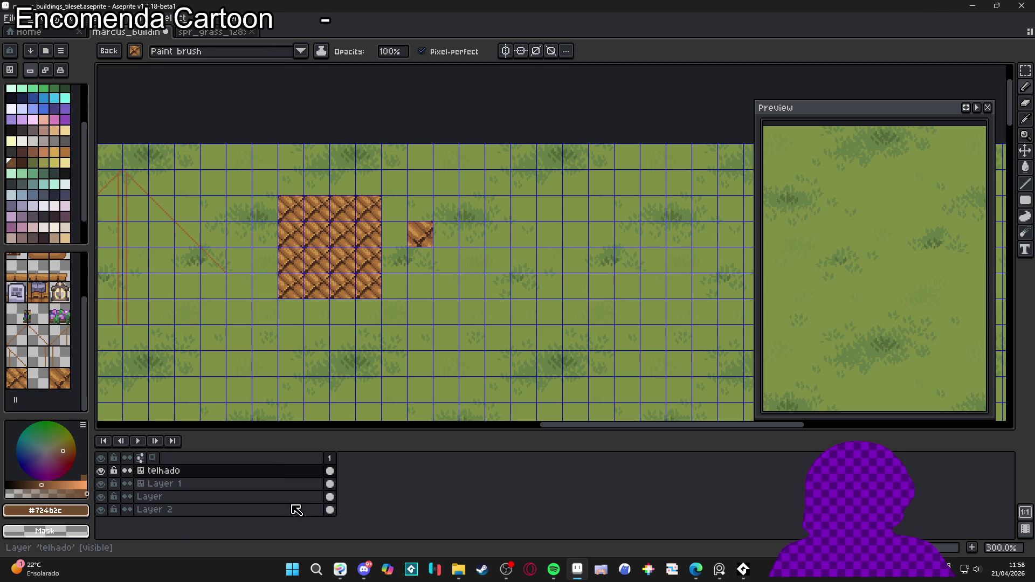
right_click(213, 472)
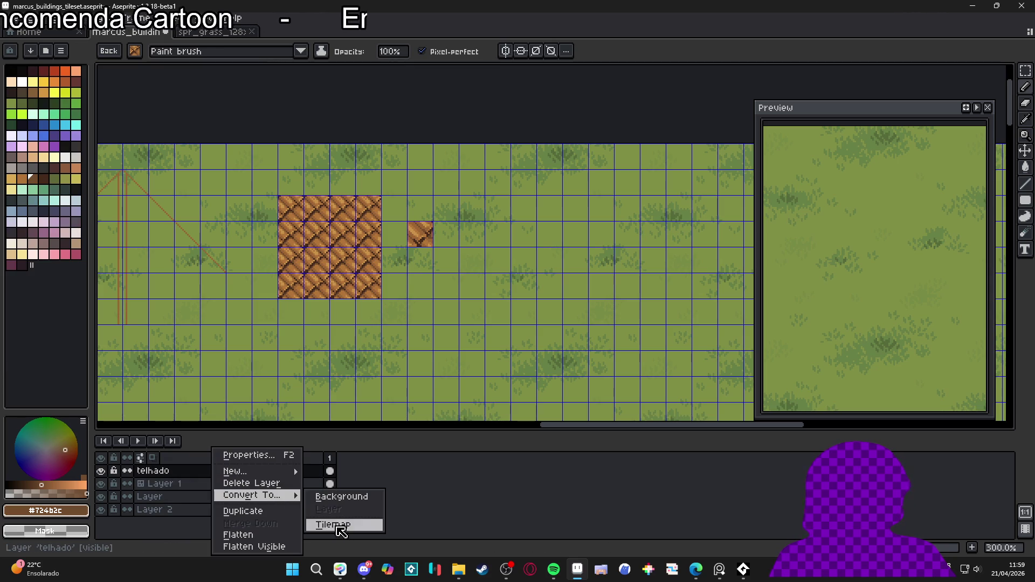
click(341, 525)
click(521, 353)
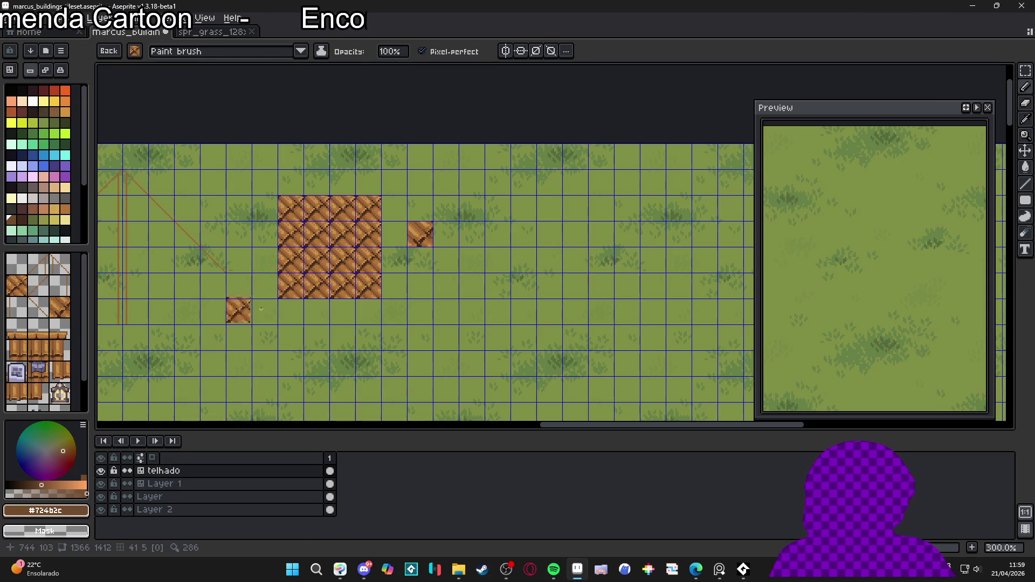
drag(363, 264, 405, 258)
key(ctrl+s)
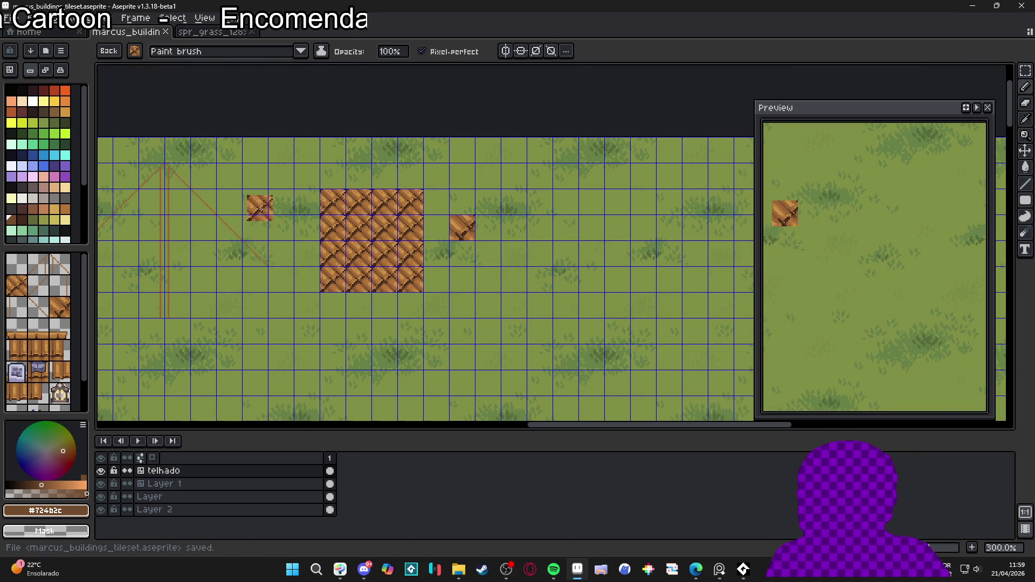
Step: In whole-tile mode, stamp a stepped block of roof tiles on empty grass, then return to pixel mode
click(10, 72)
mouse_move(518, 324)
mouse_down()
mouse_move(503, 323)
mouse_move(530, 356)
mouse_move(531, 380)
mouse_up()
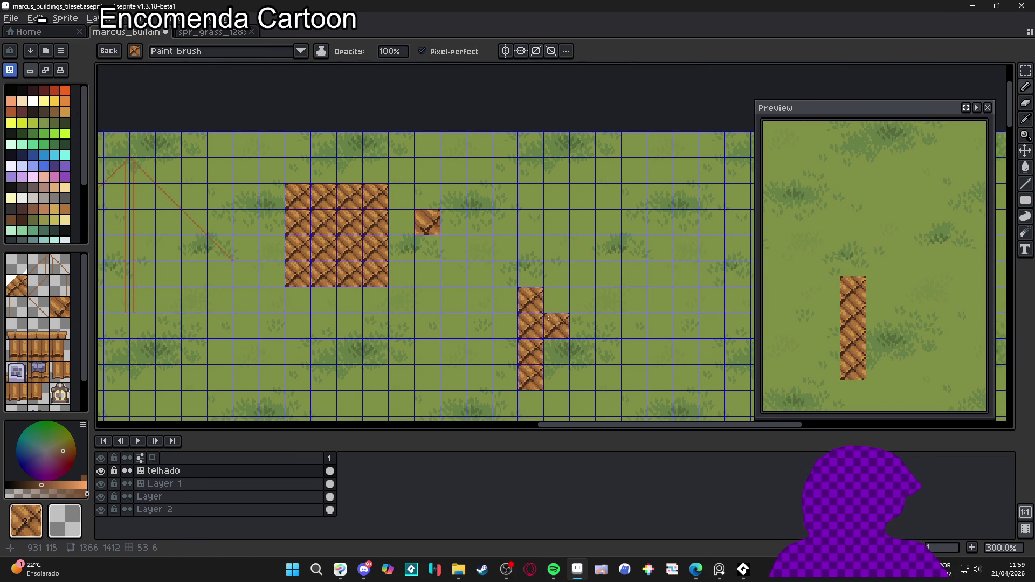
drag(557, 300, 552, 372)
mouse_move(582, 326)
mouse_down()
mouse_move(583, 380)
mouse_move(608, 380)
mouse_move(567, 343)
mouse_move(501, 349)
mouse_up()
click(573, 352)
scroll(488, 241, up, 4)
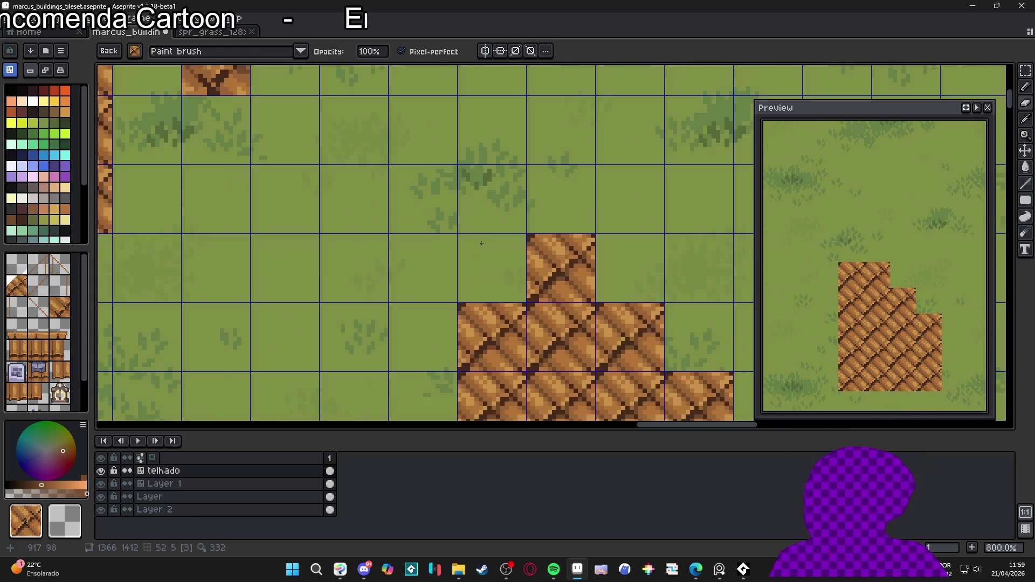
click(488, 267)
key(Tab)
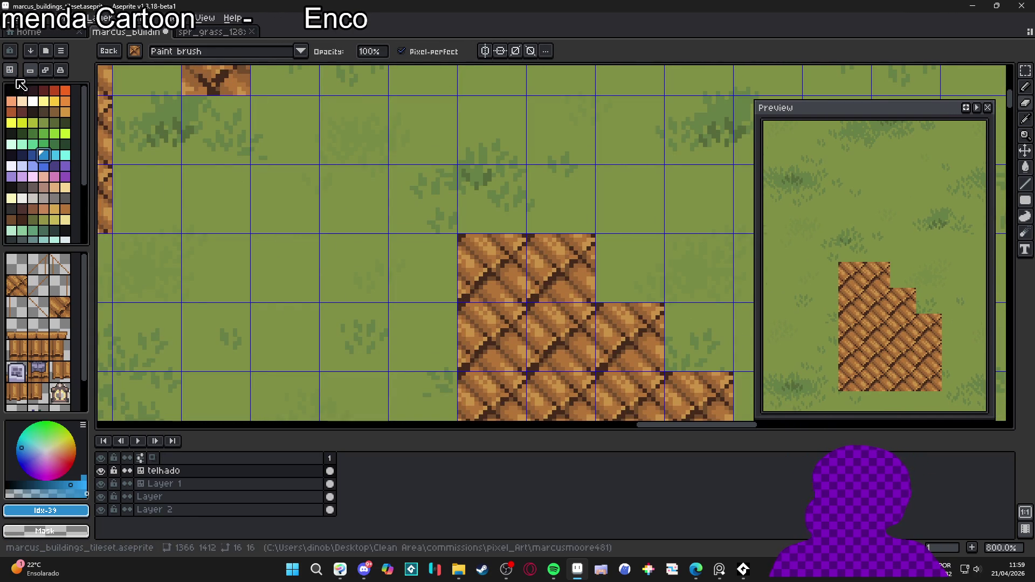
key(Tab)
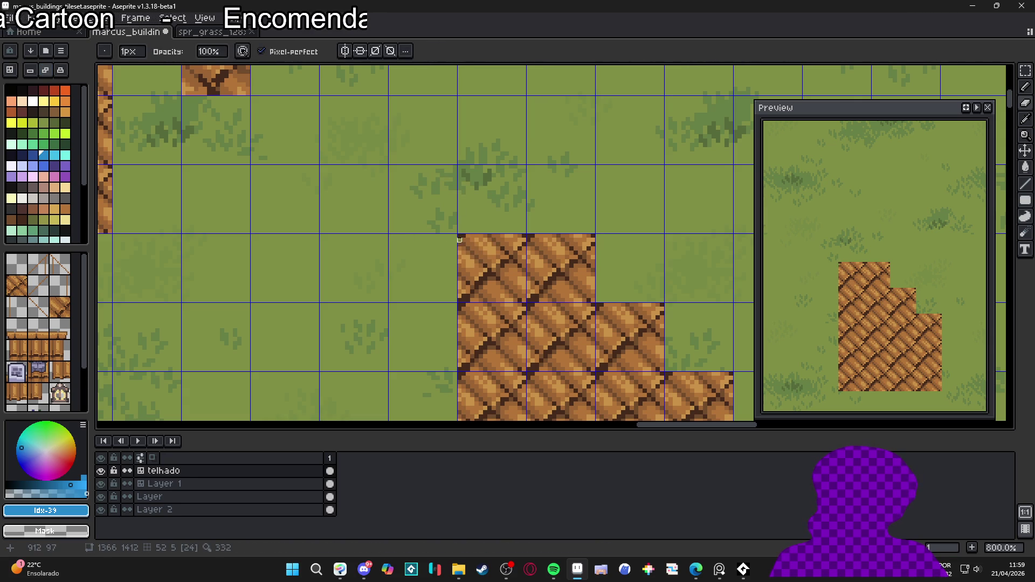
Step: Draw a thick grass-green 45° line across the block and paint over the tiles beyond it
scroll(504, 293, down, 5)
scroll(503, 293, right, 4)
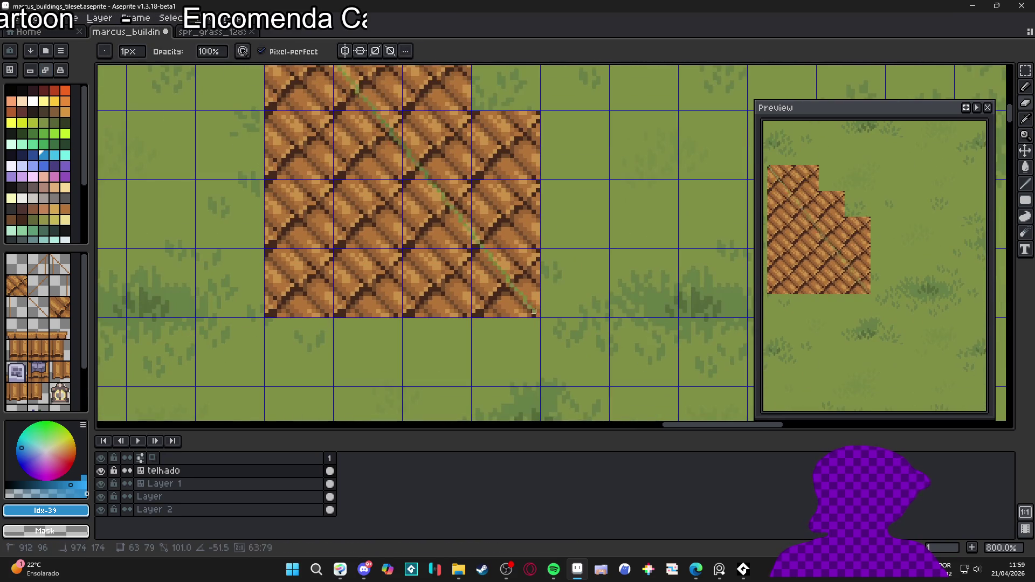
shift+click(538, 246)
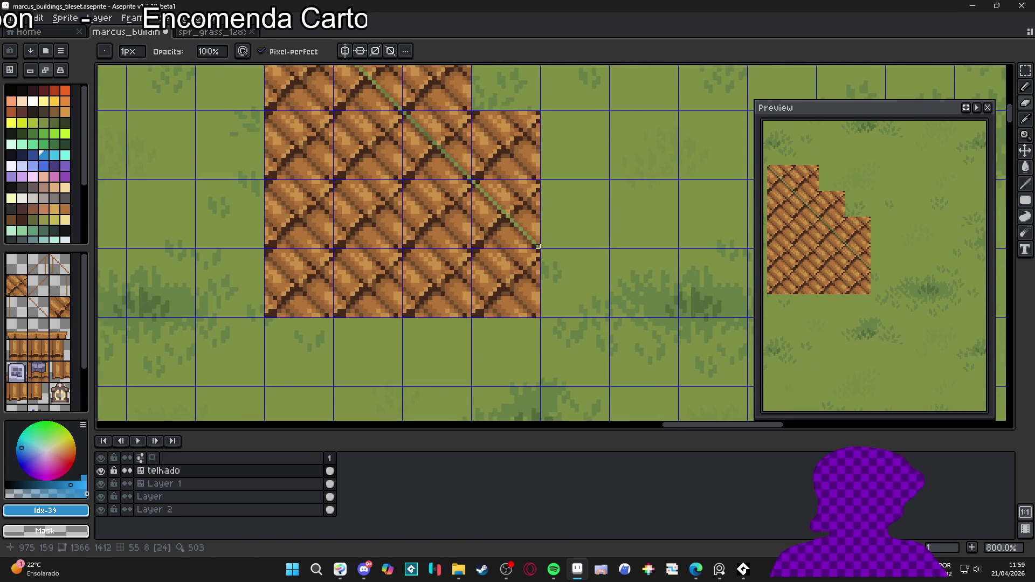
scroll(538, 247, down, 1)
scroll(375, 131, up, 3)
key(b)
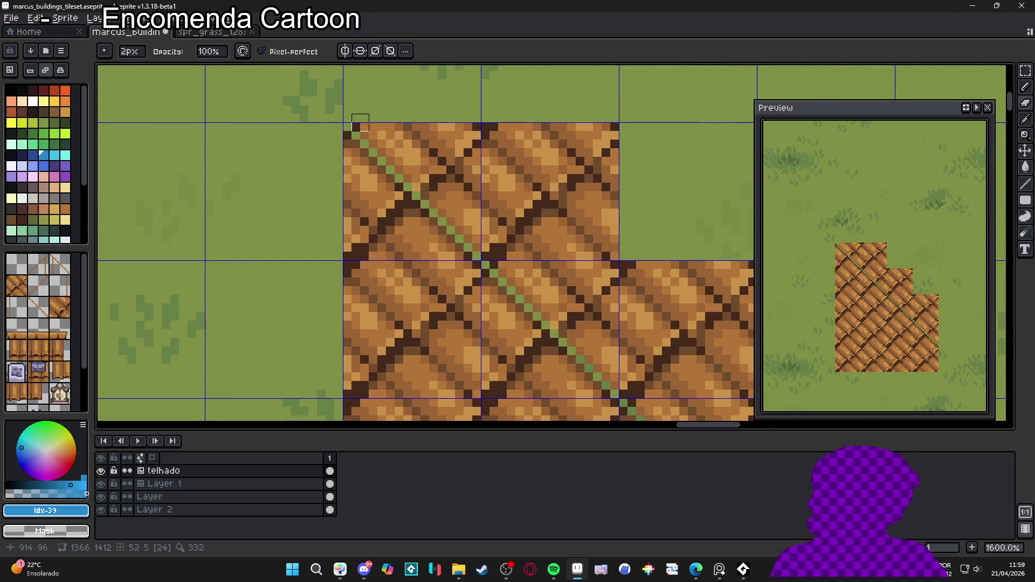
scroll(375, 131, down, 4)
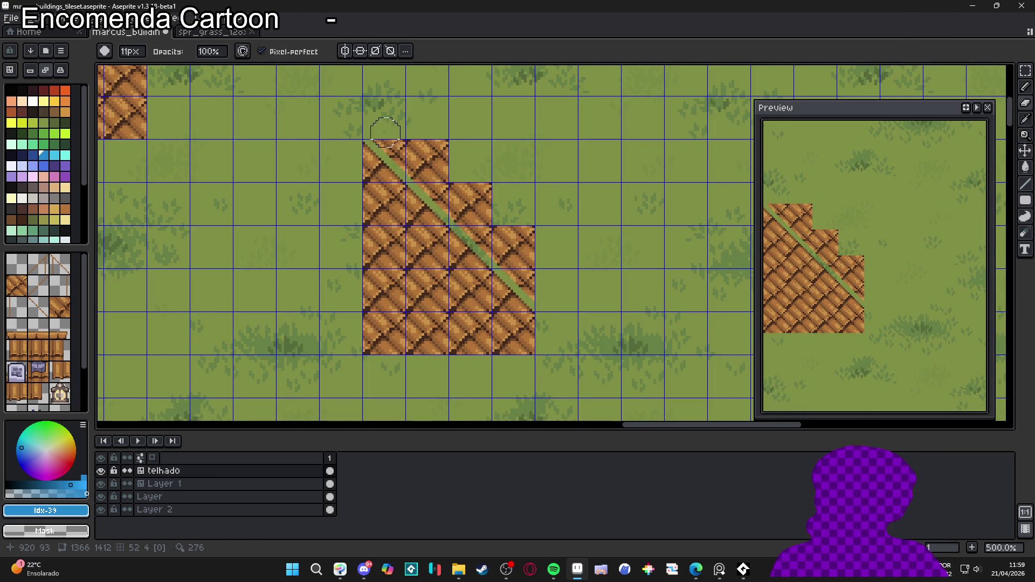
drag(385, 132, 525, 278)
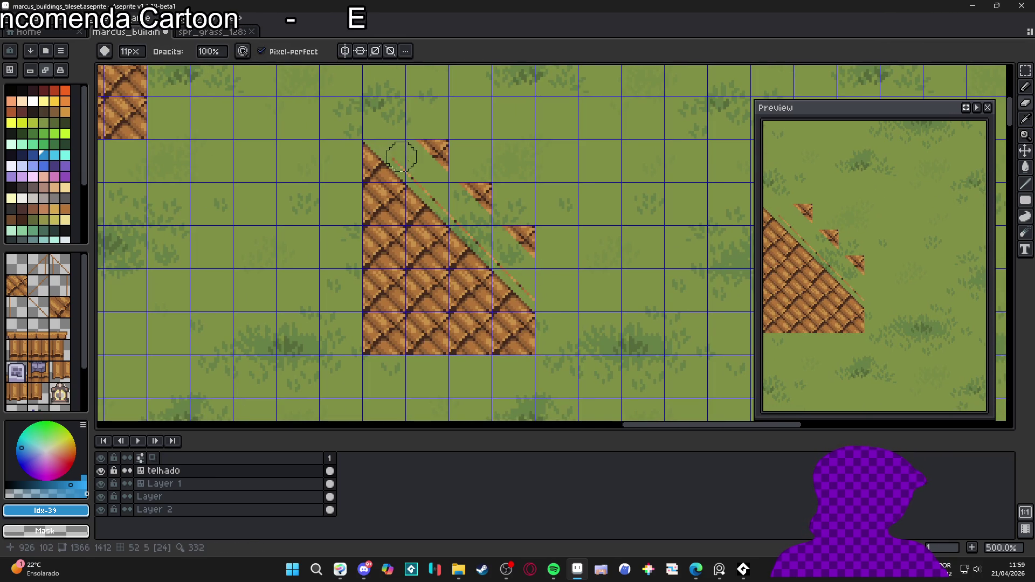
drag(547, 256, 423, 133)
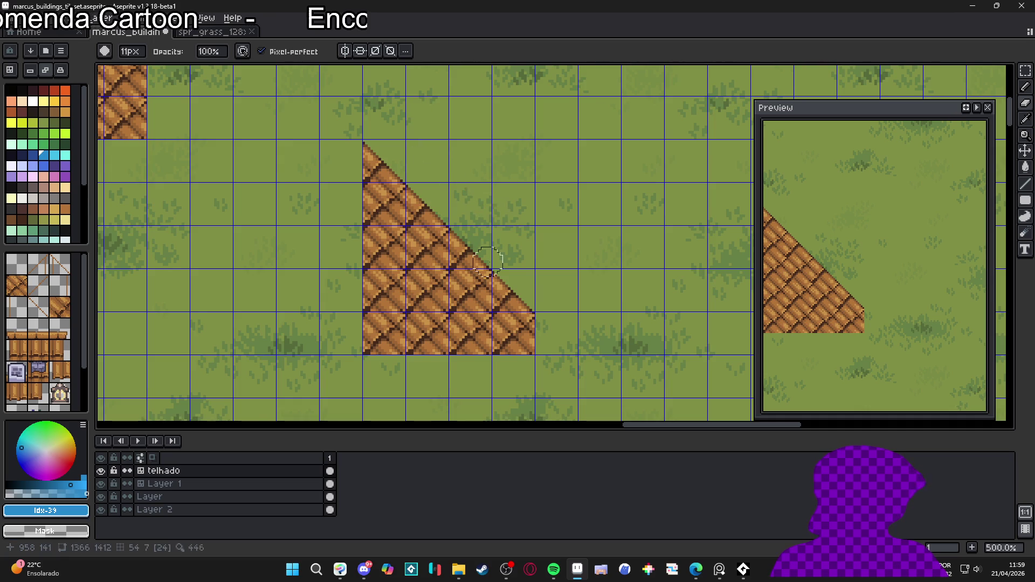
Step: Toggle the tile grid to check the trimmed diagonal, then pick dark brown #452a1b from the tiles
scroll(564, 312, down, 2)
key(ctrl+apostrophe)
scroll(598, 388, up, 3)
scroll(590, 392, down, 1)
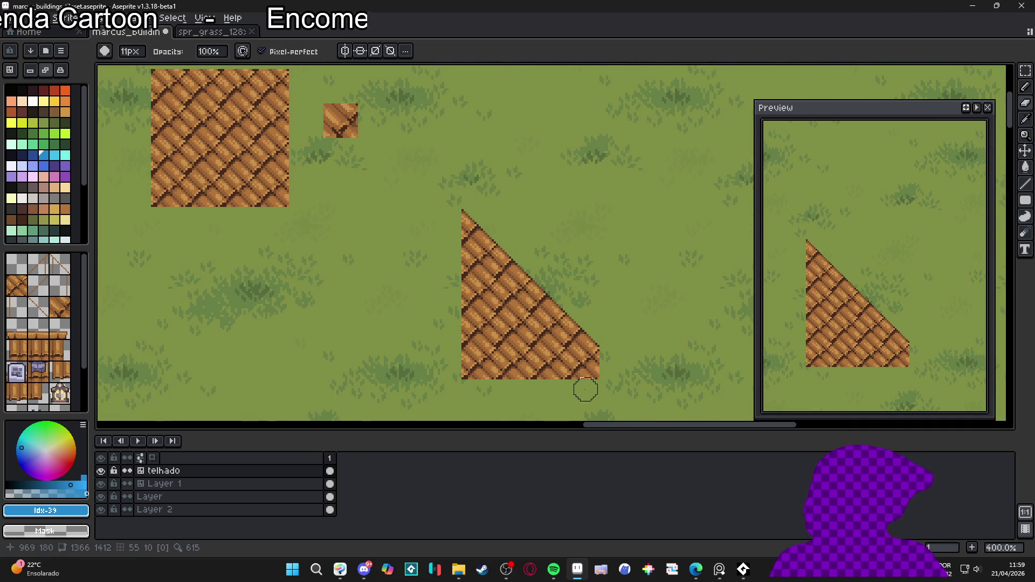
key(ctrl+apostrophe)
scroll(536, 319, up, 2)
scroll(374, 277, down, 4)
scroll(275, 277, up, 7)
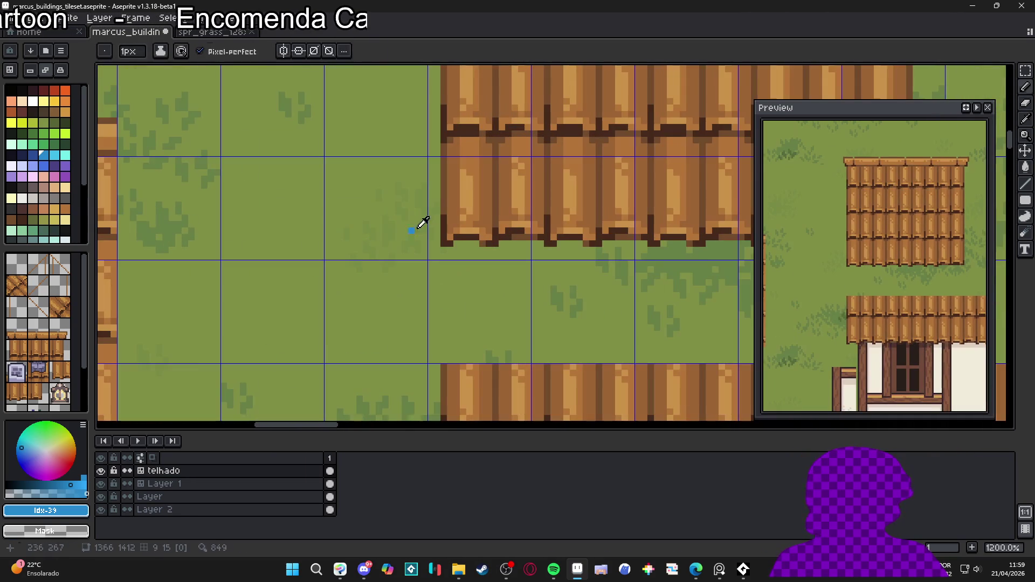
key(alt)
alt+click(448, 232)
scroll(530, 270, down, 6)
scroll(236, 250, right, 5)
scroll(403, 122, up, 7)
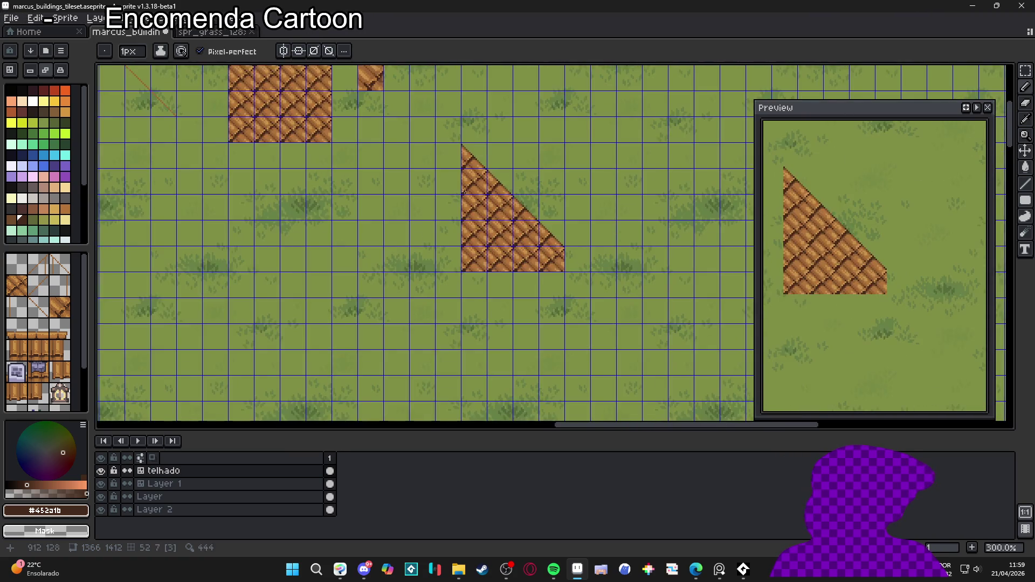
Step: Marquee-select the right-angled roof half and copy it
scroll(413, 118, down, 3)
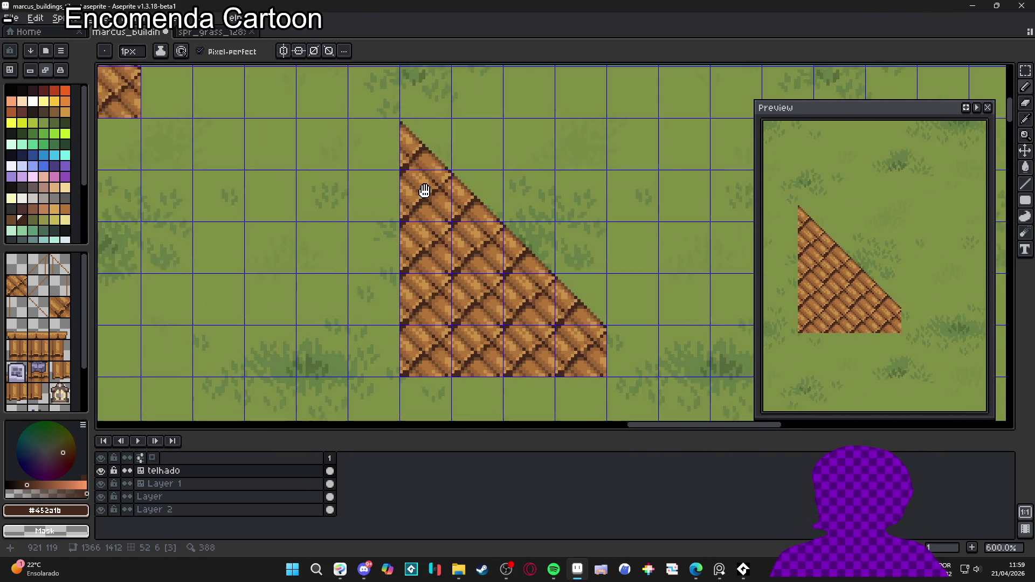
scroll(434, 196, right, 2)
scroll(431, 245, up, 1)
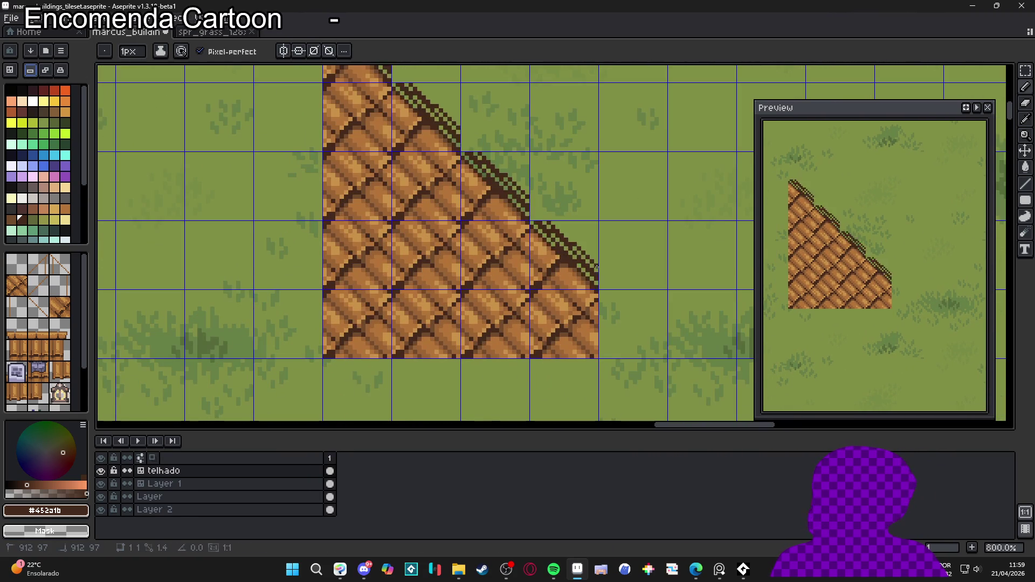
scroll(596, 291, down, 3)
scroll(566, 294, right, 1)
scroll(532, 295, down, 1)
scroll(531, 295, up, 2)
scroll(532, 296, down, 3)
scroll(593, 269, left, 2)
scroll(601, 262, up, 2)
scroll(601, 262, down, 2)
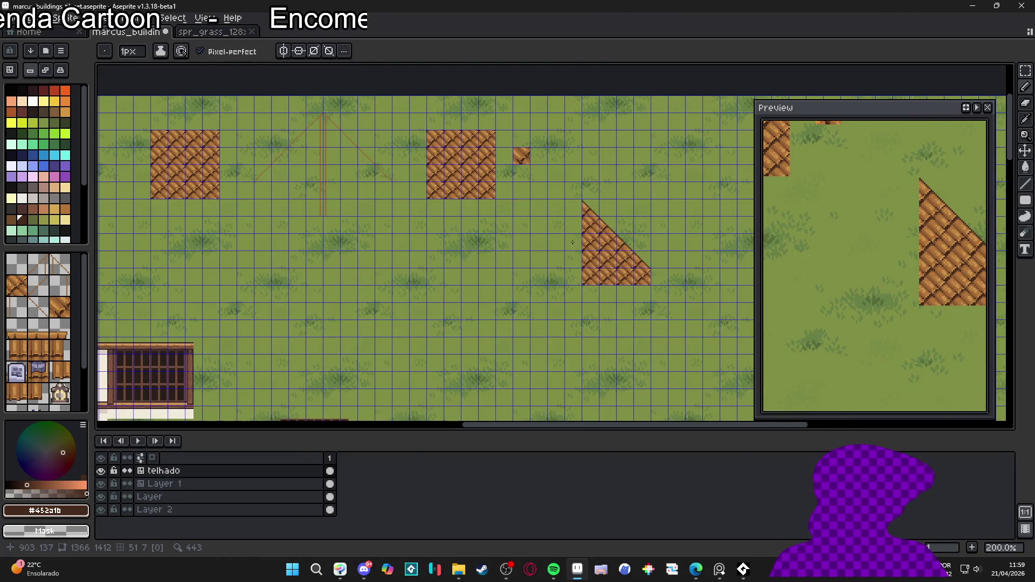
scroll(572, 244, up, 1)
key(v)
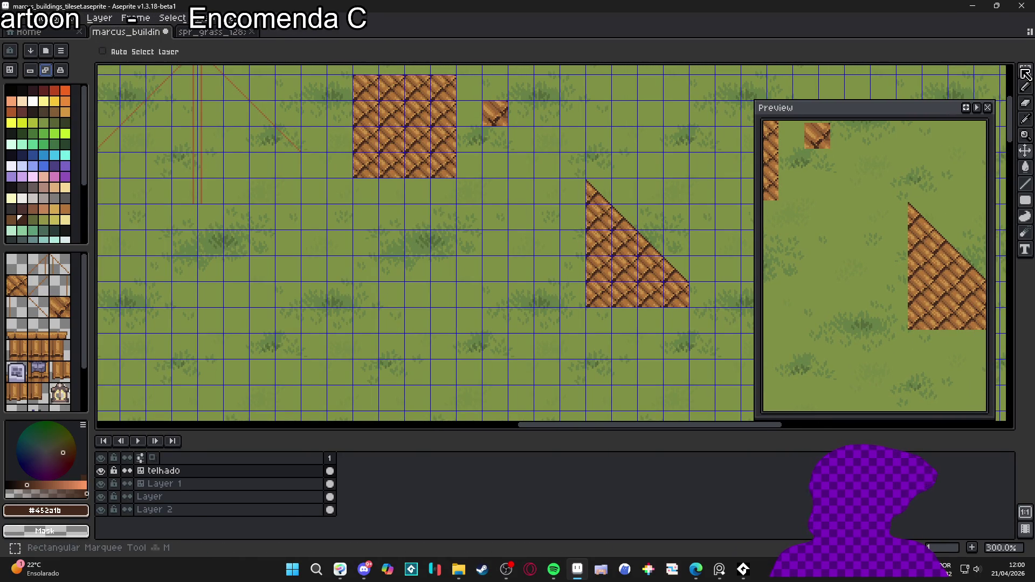
key(m)
drag(686, 304, 589, 185)
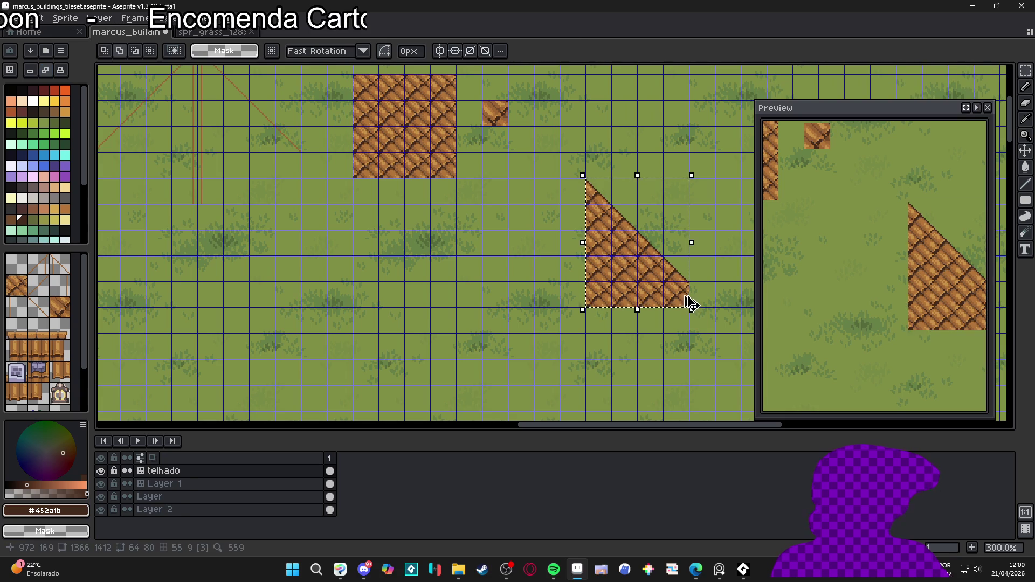
key(ctrl+c)
Step: Paste the copy, flip it horizontally, and butt it against the original to close the seam
key(ctrl+v)
key(shift+h)
mouse_move(680, 285)
mouse_down()
mouse_move(561, 289)
mouse_move(573, 287)
mouse_up()
scroll(573, 216, up, 9)
drag(608, 214, 637, 222)
scroll(652, 224, down, 6)
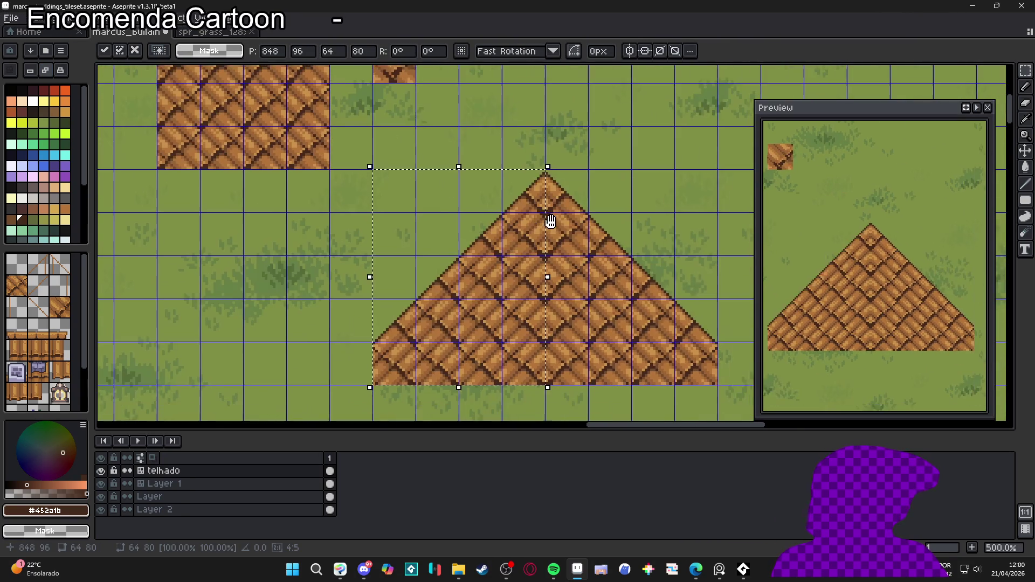
scroll(539, 259, down, 1)
click(566, 208)
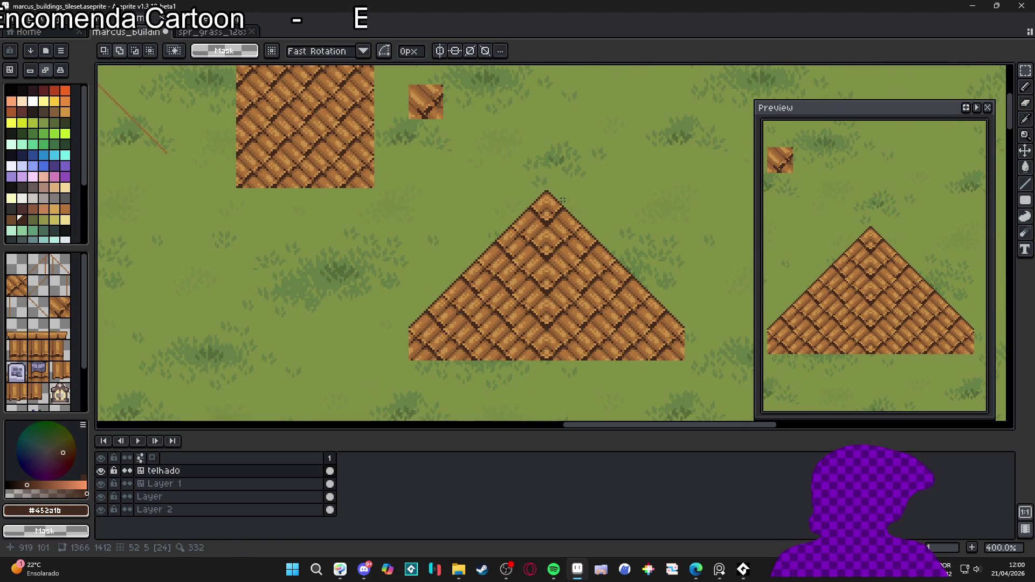
scroll(565, 208, down, 1)
scroll(527, 217, down, 3)
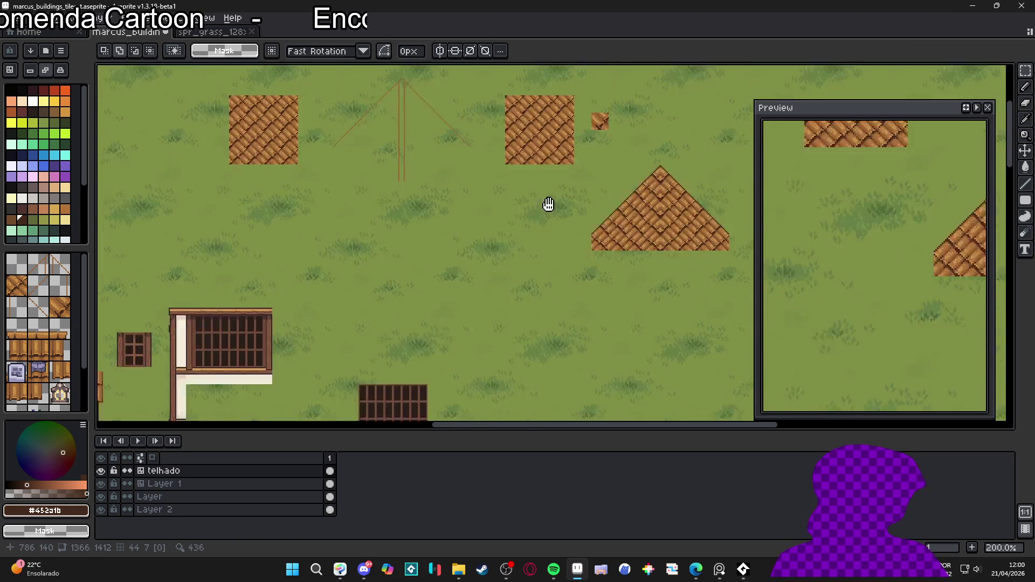
Step: With the tile grid shown, select a strip of the flat plank roof's top beam
scroll(355, 369, up, 2)
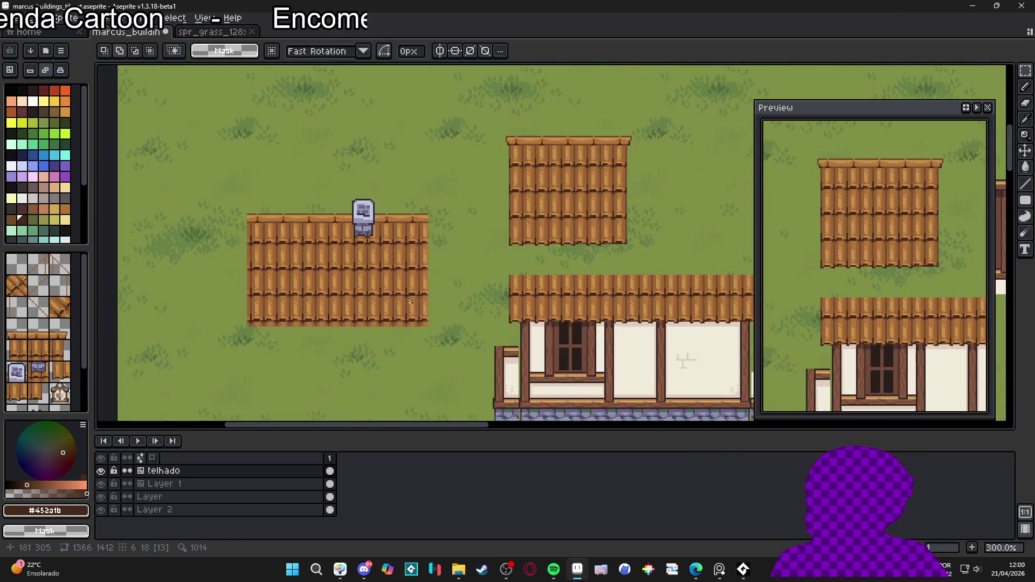
key(ctrl+apostrophe)
scroll(534, 167, up, 3)
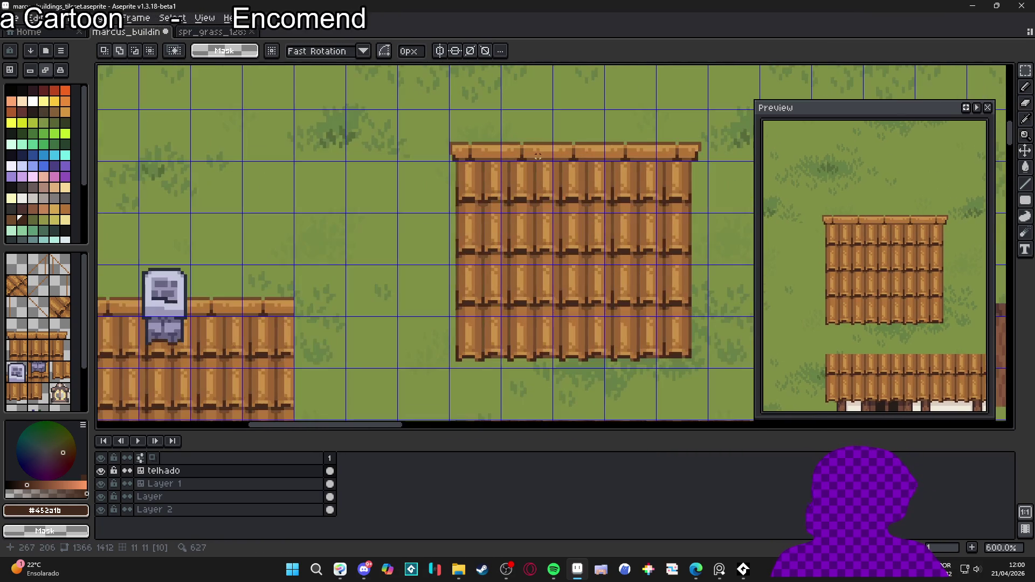
scroll(535, 146, up, 2)
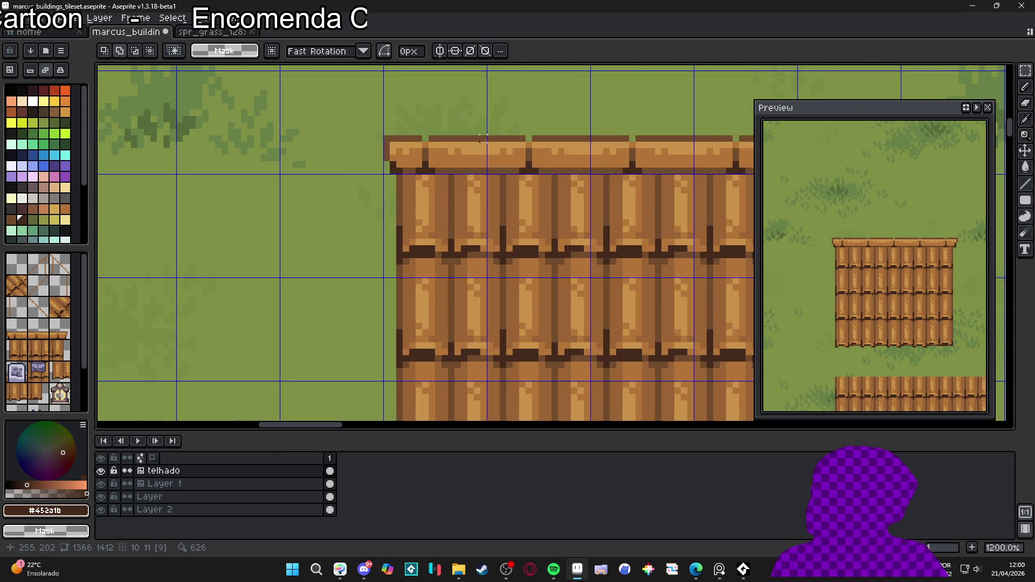
mouse_move(491, 138)
mouse_down()
mouse_move(605, 162)
mouse_move(591, 171)
mouse_up()
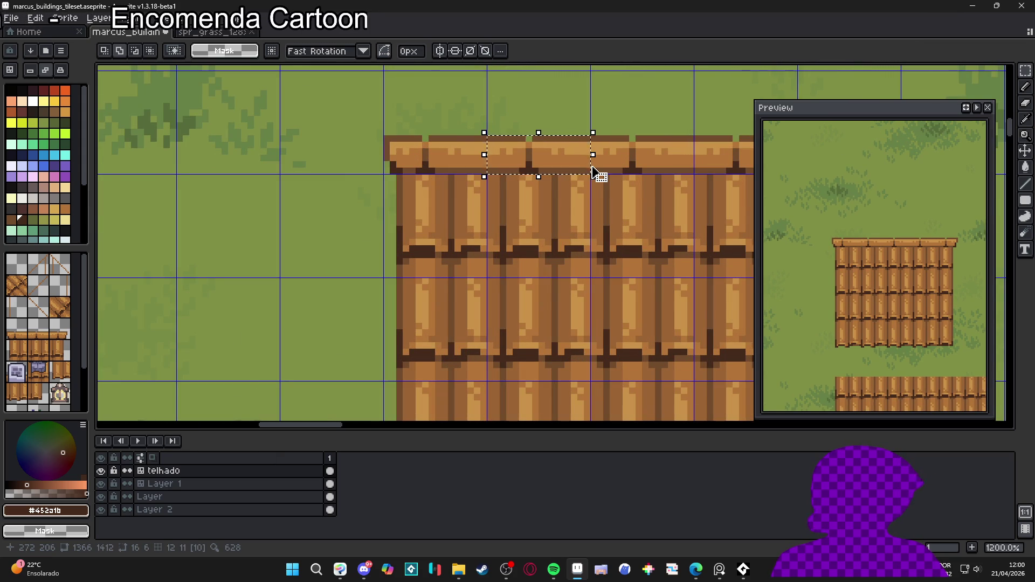
Step: Save marcus_buildings_tileset.aseprite
scroll(592, 173, down, 2)
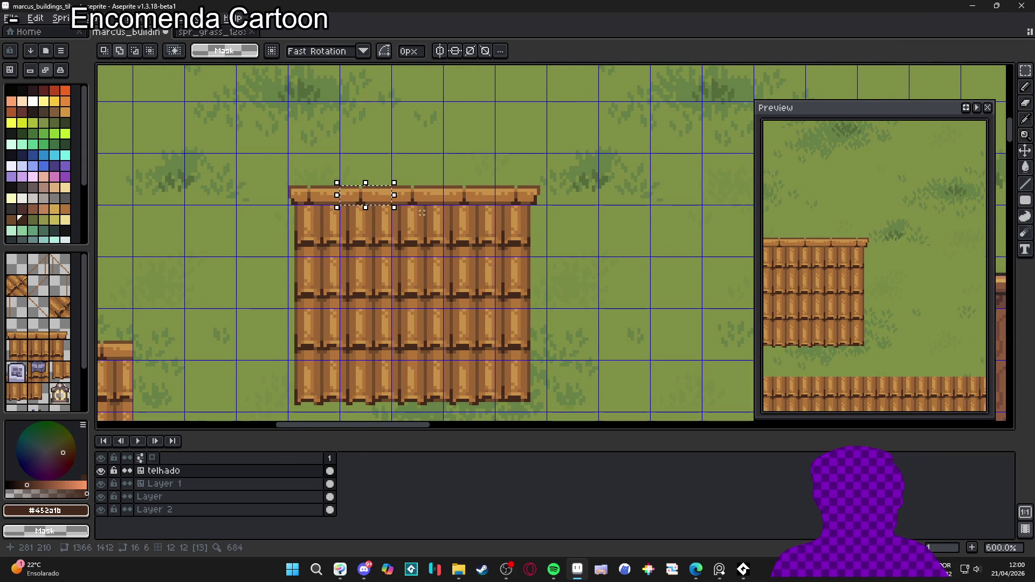
scroll(425, 213, down, 2)
scroll(569, 222, right, 4)
key(ctrl+s)
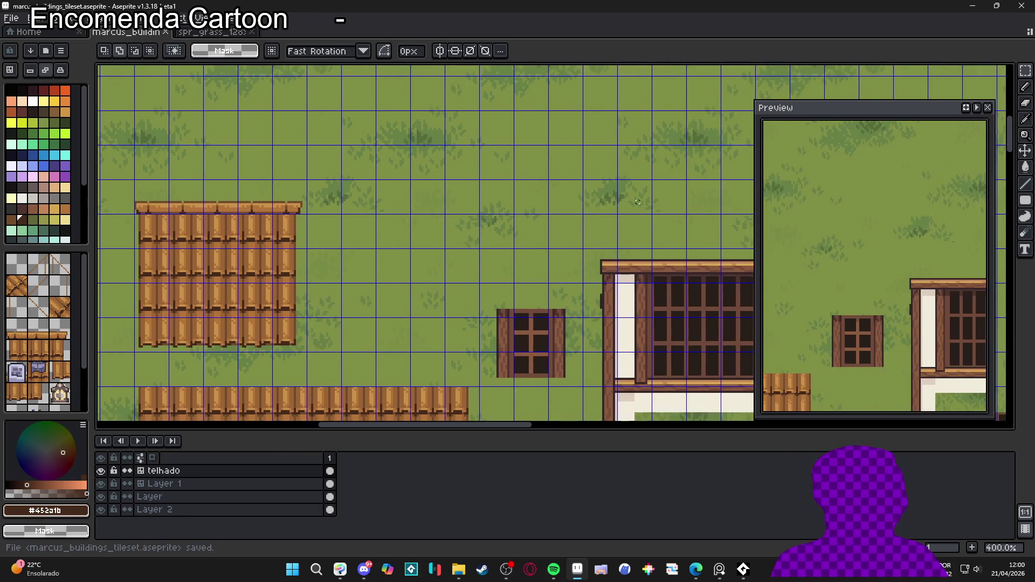
scroll(523, 207, right, 4)
scroll(523, 206, down, 1)
scroll(353, 240, up, 2)
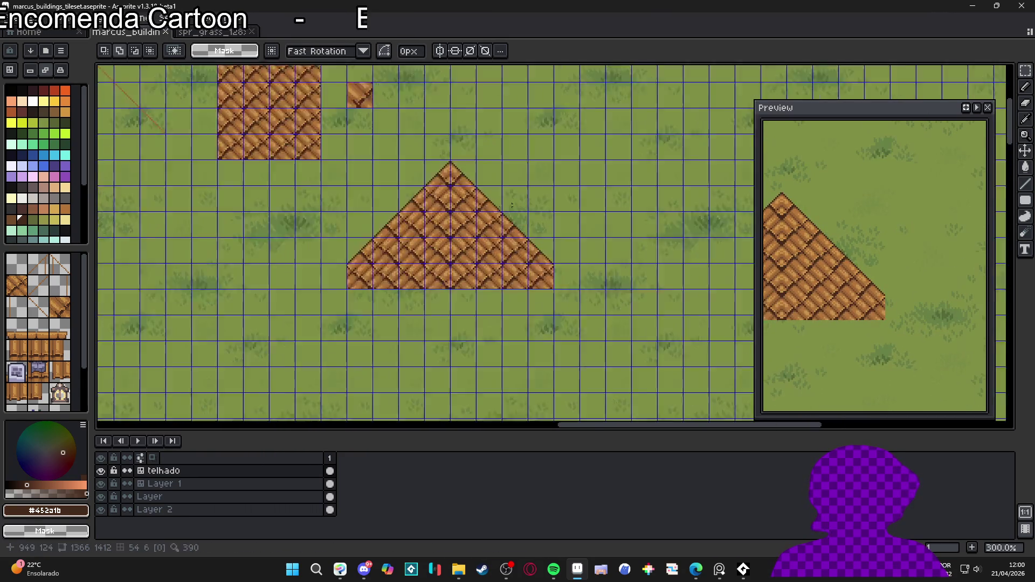
scroll(426, 233, up, 2)
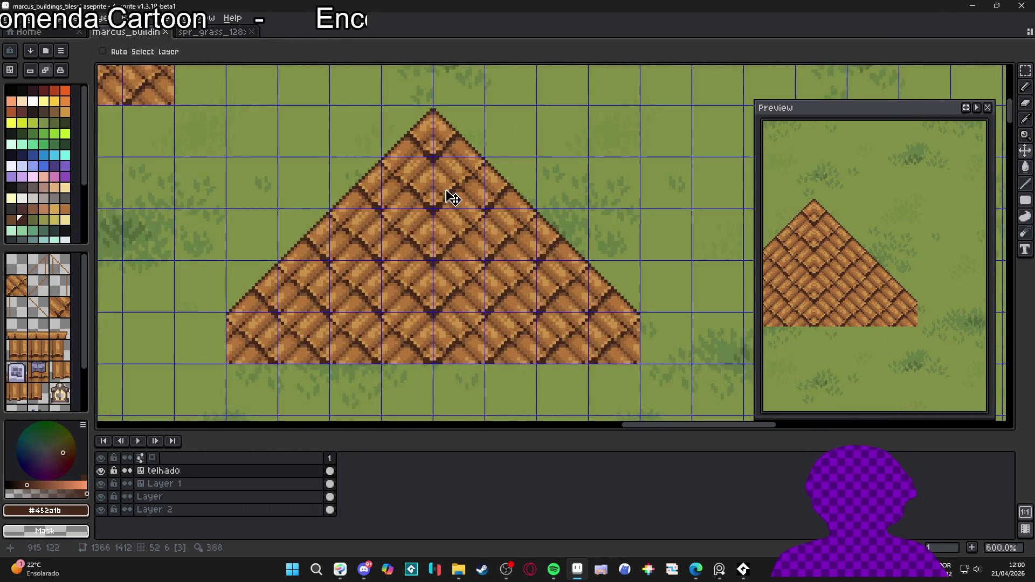
Step: Paste the beam strip upright and place it at the triangular roof's apex
key(m)
mouse_move(524, 252)
mouse_down()
mouse_move(580, 228)
mouse_move(568, 280)
mouse_move(325, 185)
mouse_move(333, 192)
mouse_up()
scroll(565, 261, up, 3)
scroll(345, 205, down, 2)
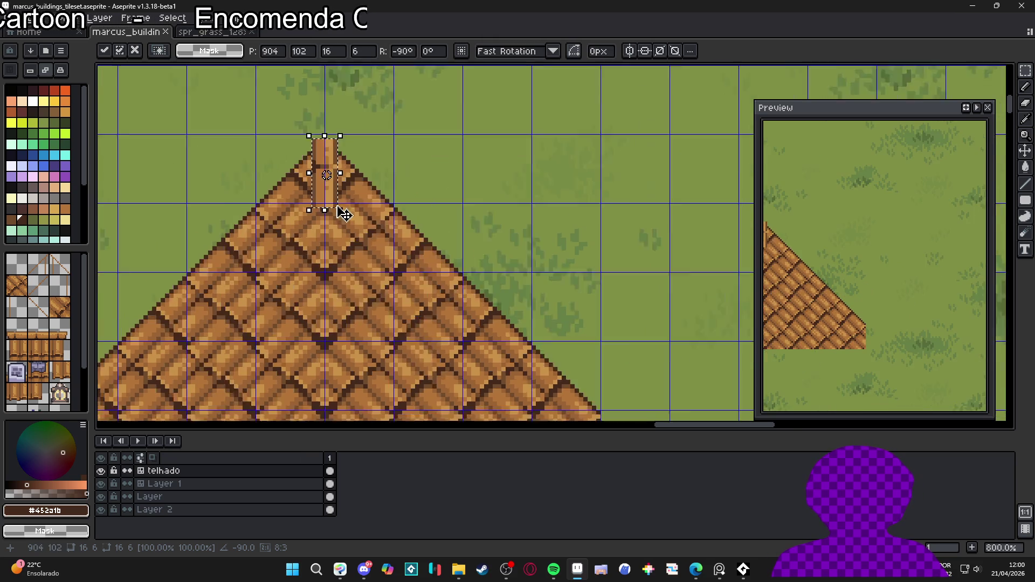
scroll(404, 173, up, 5)
mouse_move(417, 249)
mouse_down()
mouse_move(416, 213)
mouse_move(468, 270)
mouse_move(467, 298)
mouse_move(448, 266)
mouse_up()
scroll(463, 139, down, 3)
key(b)
Step: Paste more beam pieces to extend the ridge down the roof, then hide the grid
key(ctrl+v)
scroll(451, 324, down, 2)
scroll(448, 266, down, 5)
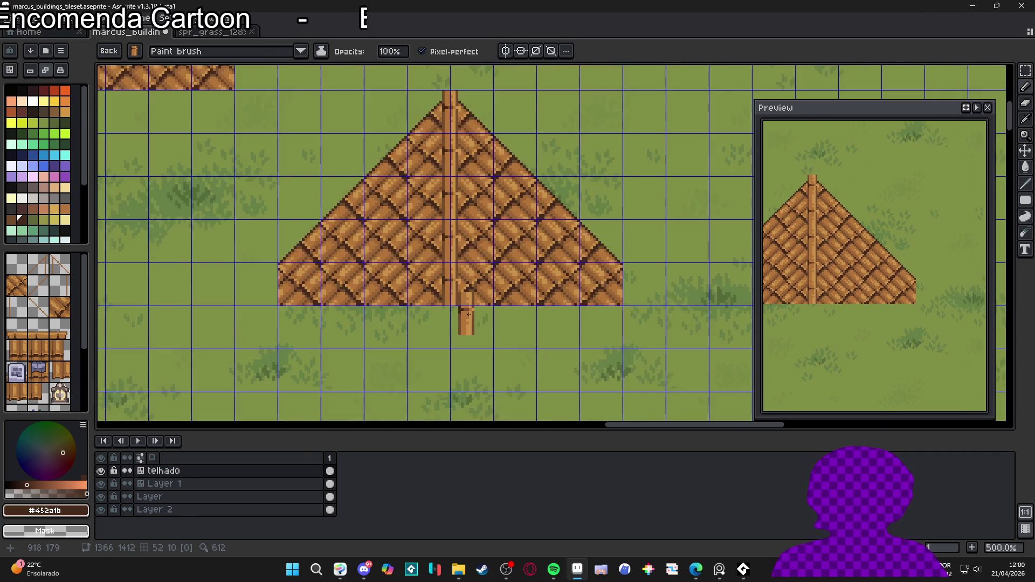
mouse_move(479, 300)
mouse_down()
mouse_move(526, 342)
mouse_move(549, 332)
mouse_up()
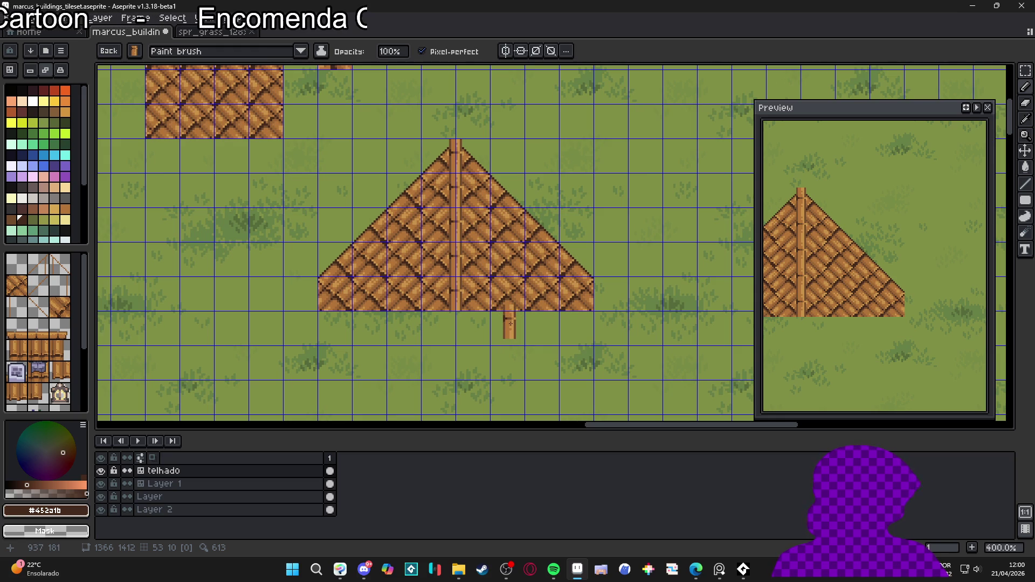
scroll(507, 323, down, 1)
key(ctrl+apostrophe)
drag(486, 336, 502, 325)
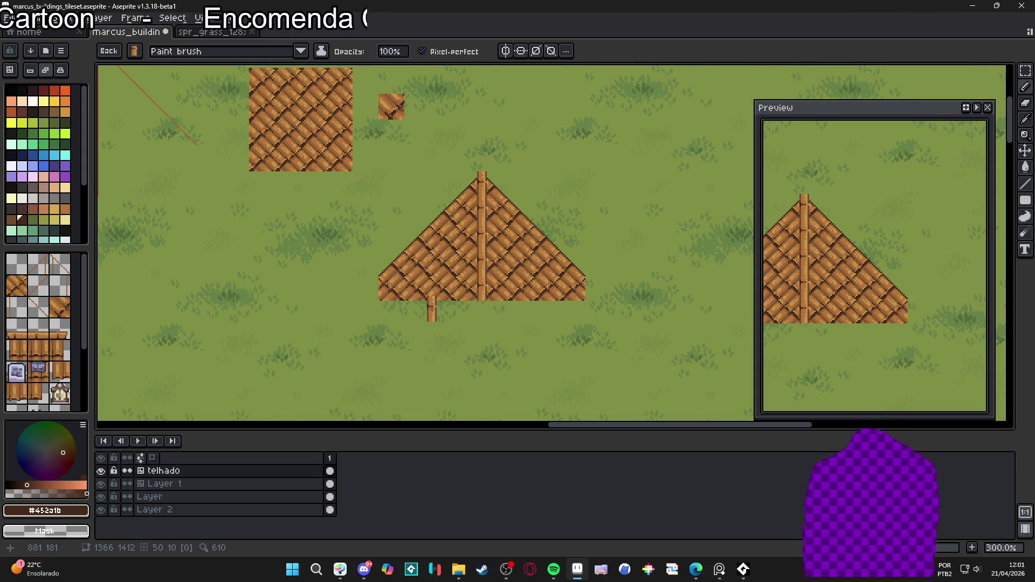
scroll(437, 318, down, 2)
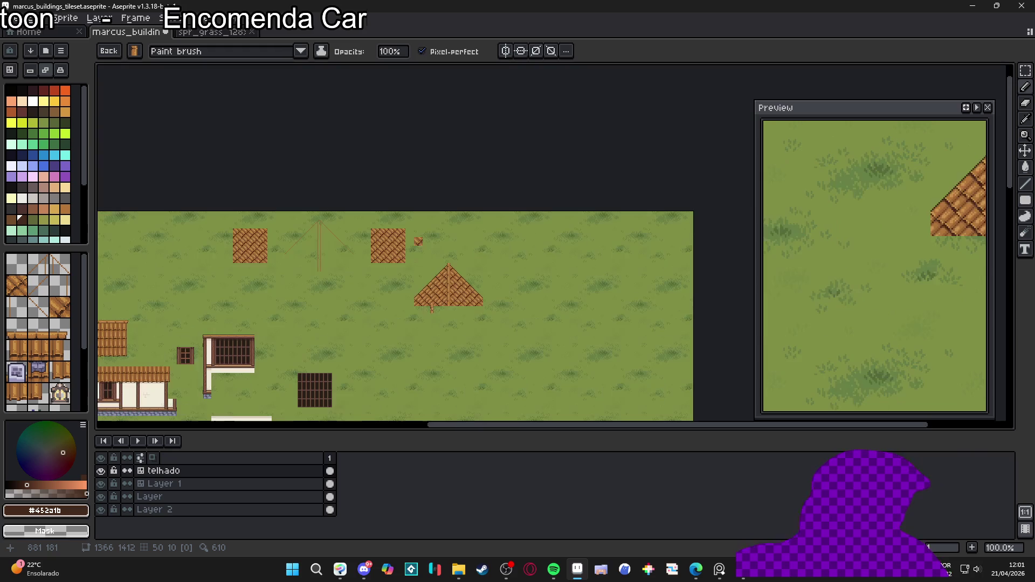
Step: Select the finished triangular roof and cut it out of the drafting area
scroll(436, 318, up, 1)
mouse_move(434, 318)
mouse_down()
mouse_move(600, 262)
mouse_move(495, 255)
mouse_up()
scroll(600, 262, down, 1)
scroll(599, 262, up, 1)
scroll(599, 262, down, 1)
scroll(581, 248, up, 1)
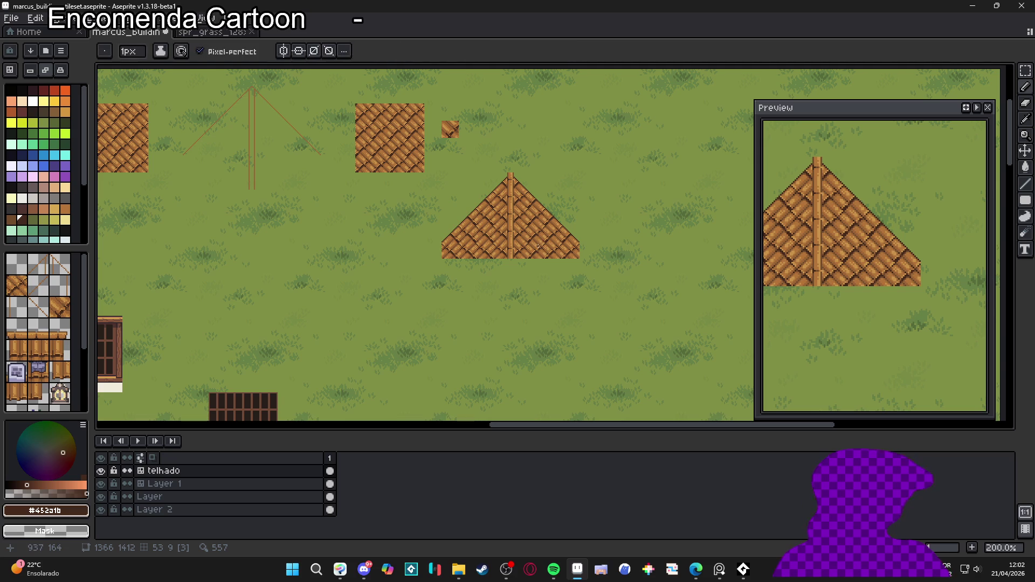
key(m)
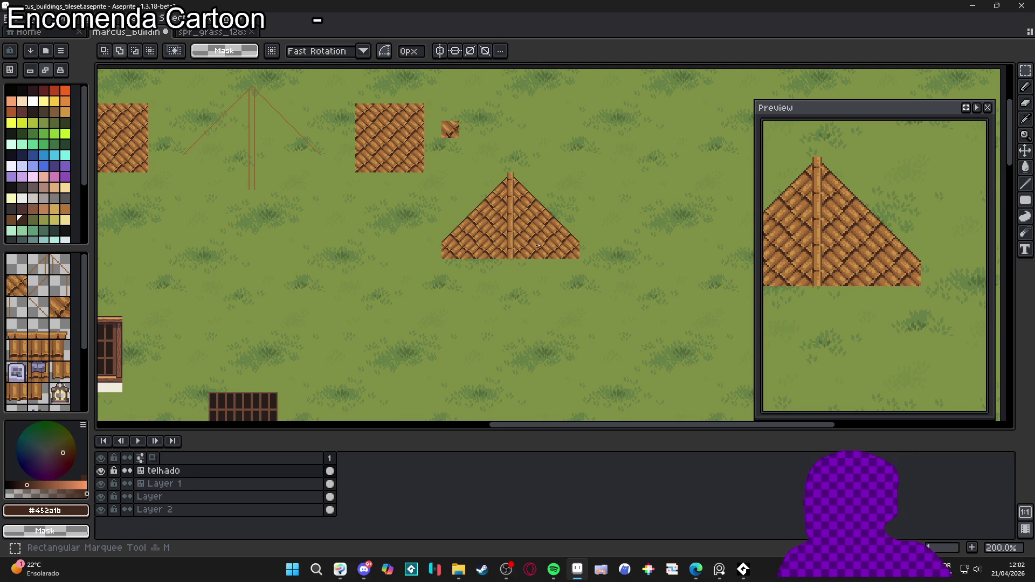
mouse_move(338, 74)
mouse_down()
mouse_move(437, 224)
mouse_move(640, 296)
mouse_up()
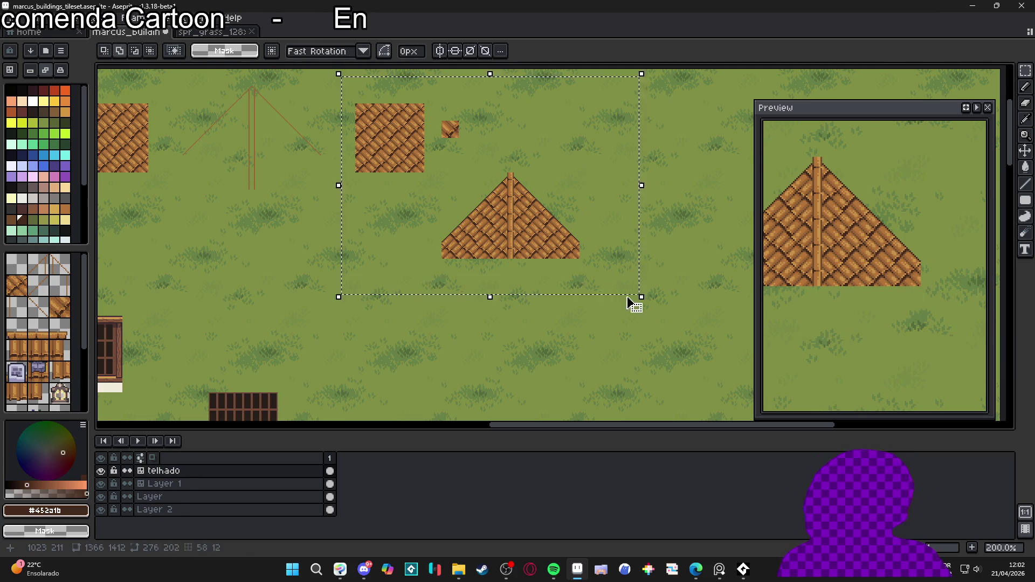
key(Delete)
Step: Erase the sketch guide lines and the lone spare roof tile
drag(397, 220, 597, 288)
mouse_move(546, 152)
mouse_down()
mouse_move(438, 266)
mouse_move(380, 293)
mouse_up()
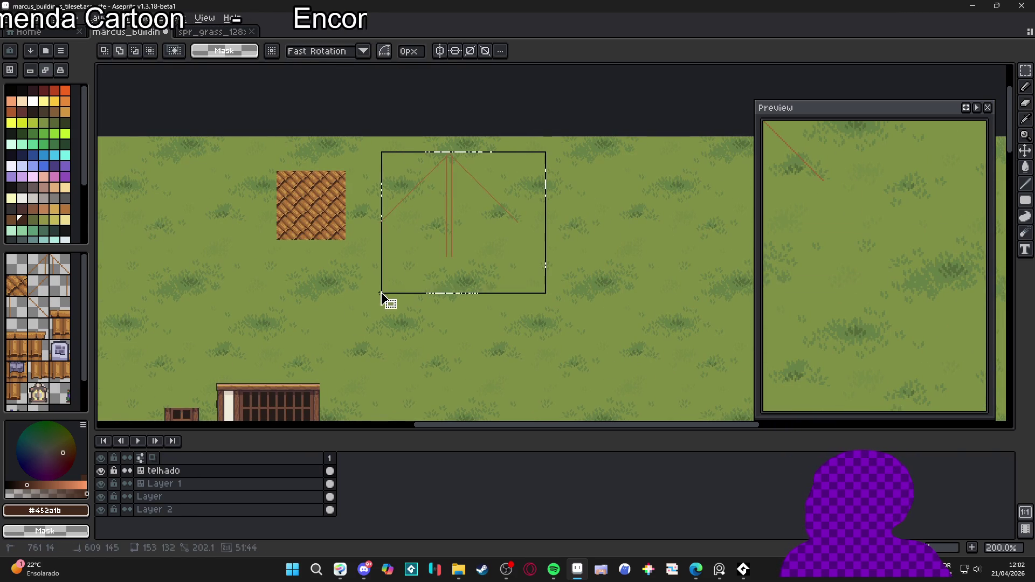
key(Delete)
scroll(502, 169, left, 5)
scroll(492, 196, down, 1)
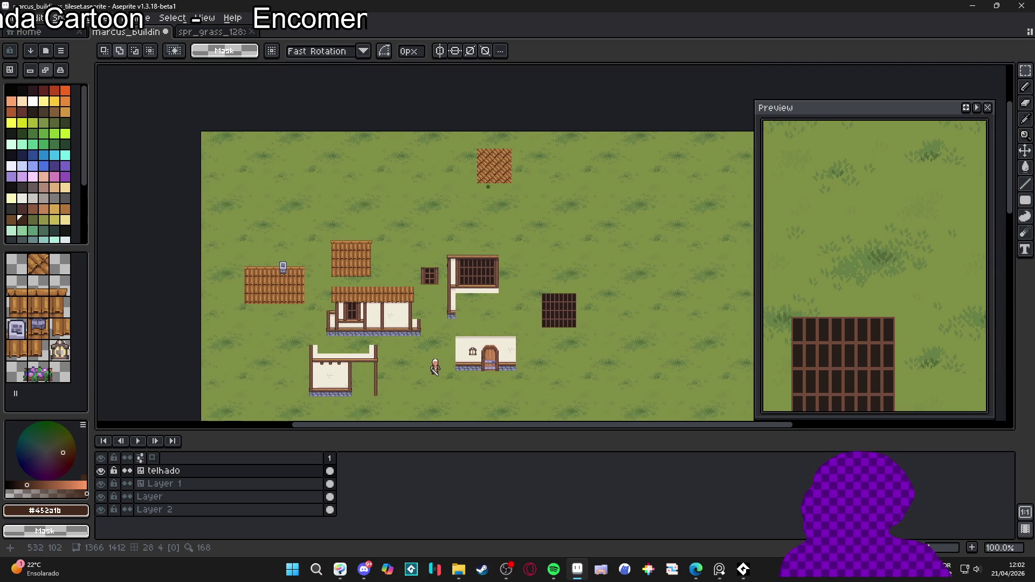
scroll(470, 163, up, 1)
key(Delete)
scroll(595, 203, down, 1)
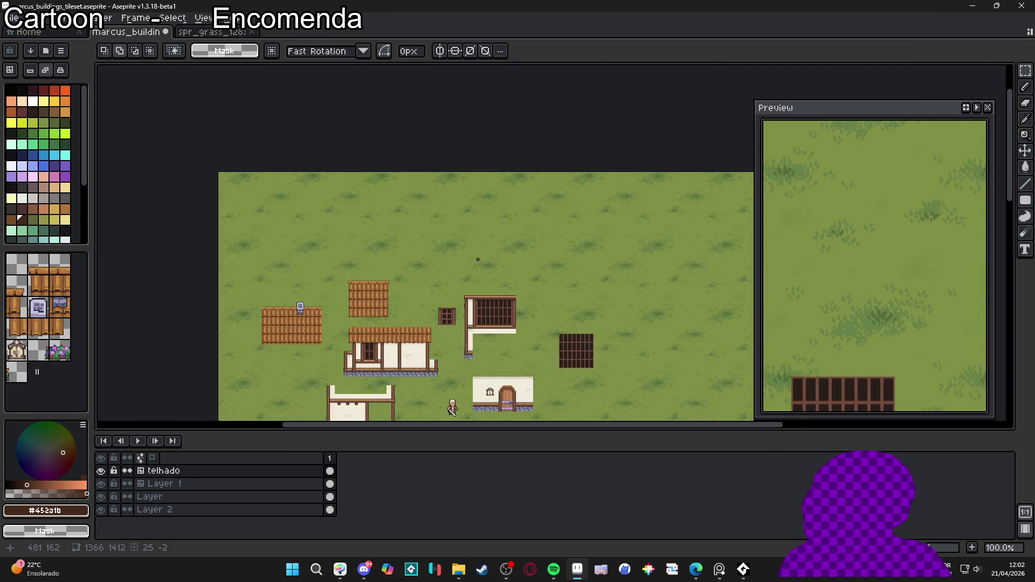
scroll(485, 194, down, 5)
scroll(463, 190, up, 2)
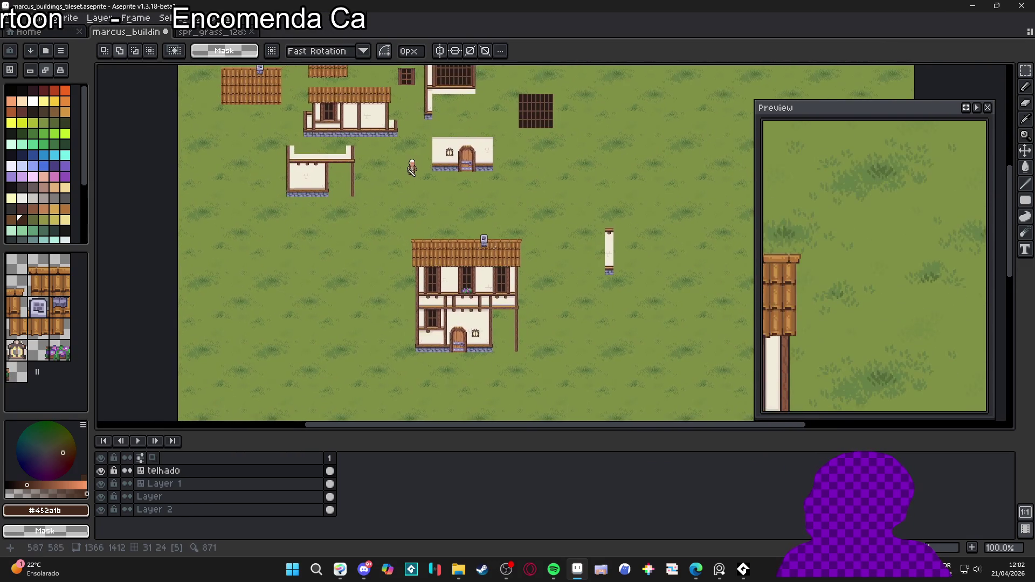
scroll(461, 193, up, 1)
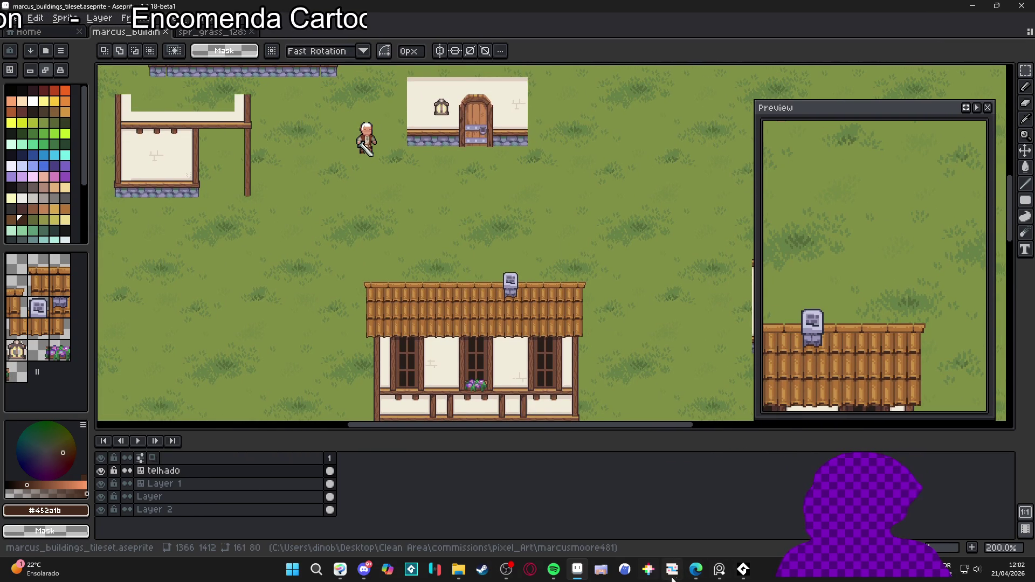